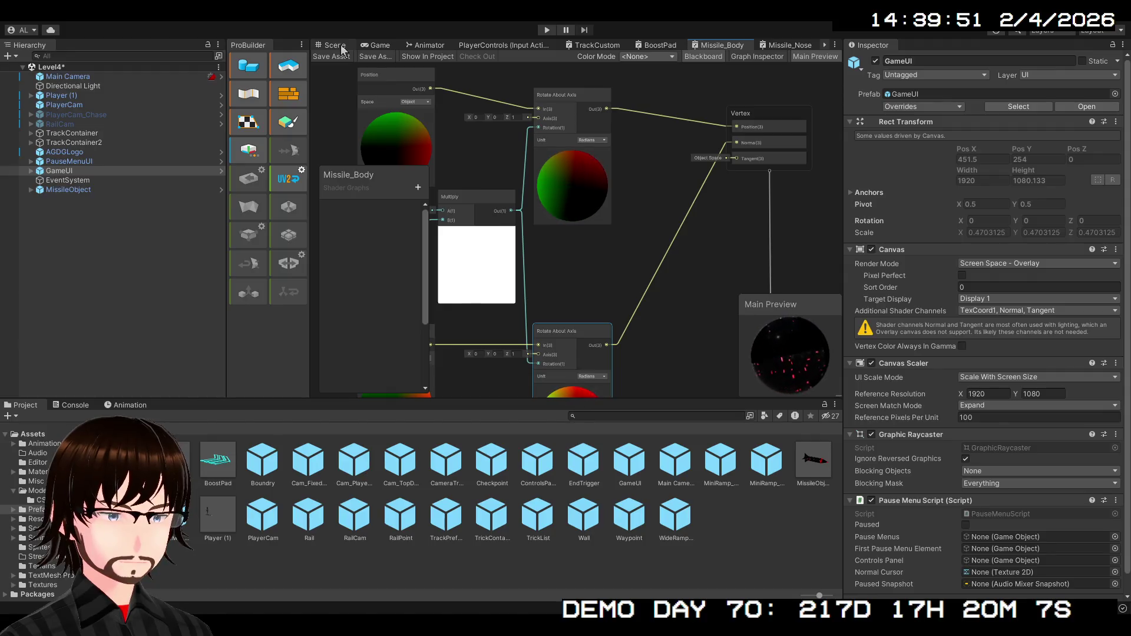
# Check the missile in the Scene view, then zoom out and box-select every Missile_Body graph node.
pyautogui.click(341, 46)
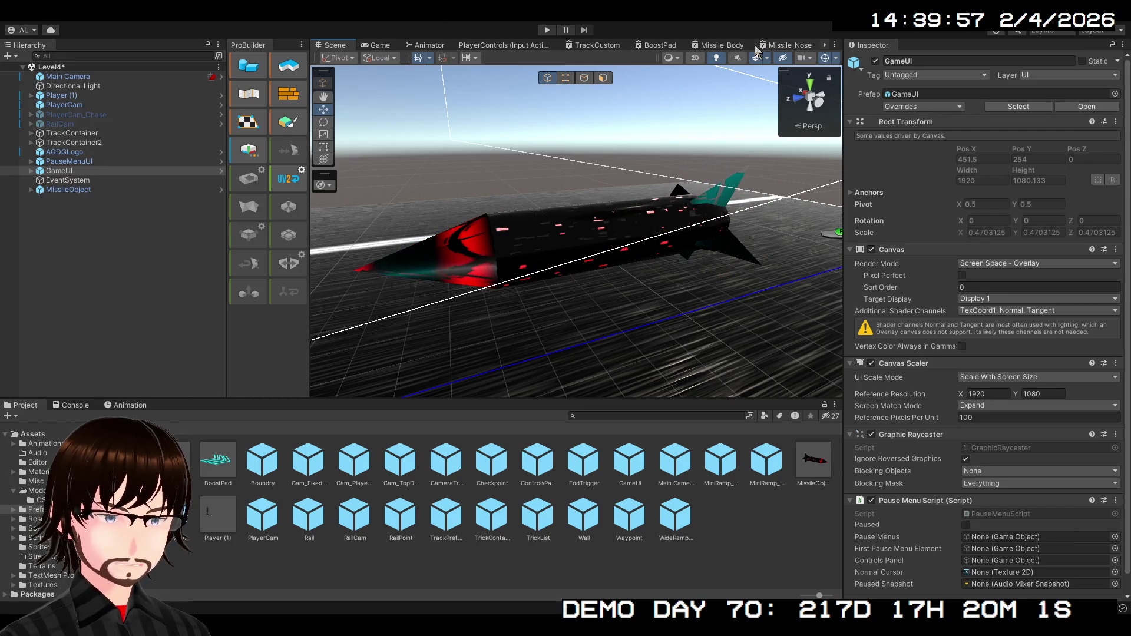
pyautogui.click(723, 46)
pyautogui.moveTo(659, 246)
pyautogui.mouseDown()
pyautogui.moveTo(731, 138)
pyautogui.moveTo(722, 250)
pyautogui.mouseUp()
pyautogui.scroll(-3, 725, 153)
pyautogui.moveTo(728, 327); pyautogui.dragTo(571, 83)
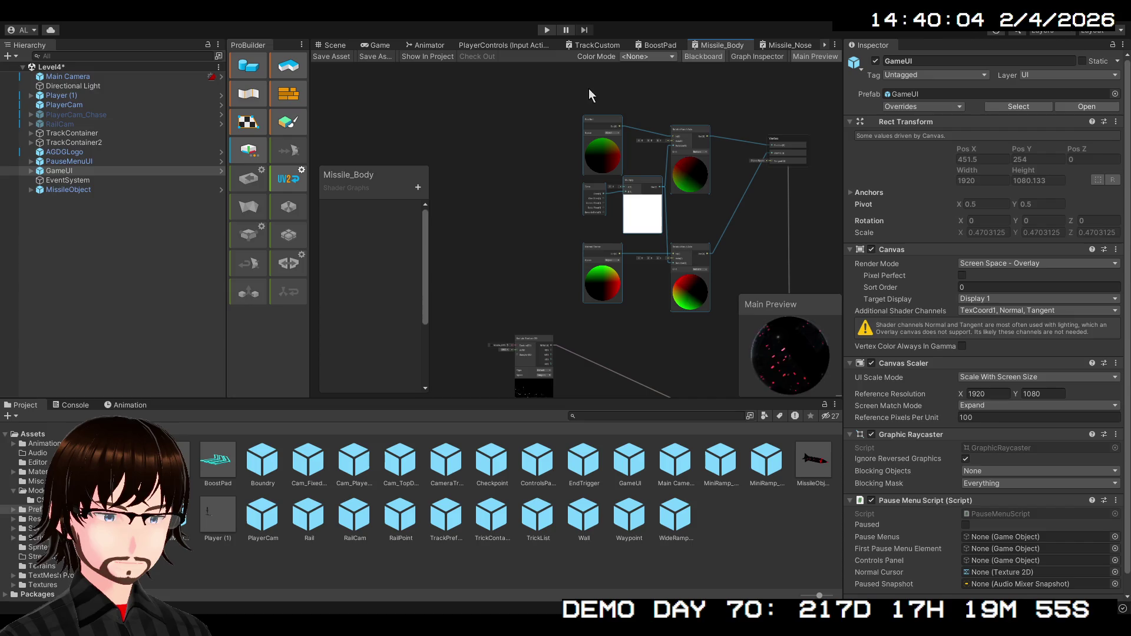
# Replace the Missile_Nose nodes with the pasted copy and wire the rotation output to Vertex Position.
pyautogui.click(789, 45)
pyautogui.moveTo(683, 247)
pyautogui.mouseDown()
pyautogui.moveTo(561, 129)
pyautogui.moveTo(644, 184)
pyautogui.moveTo(745, 175)
pyautogui.mouseUp()
pyautogui.press('Delete')
pyautogui.hotkey('ctrl', 'v')
pyautogui.scroll(5, 677, 206)
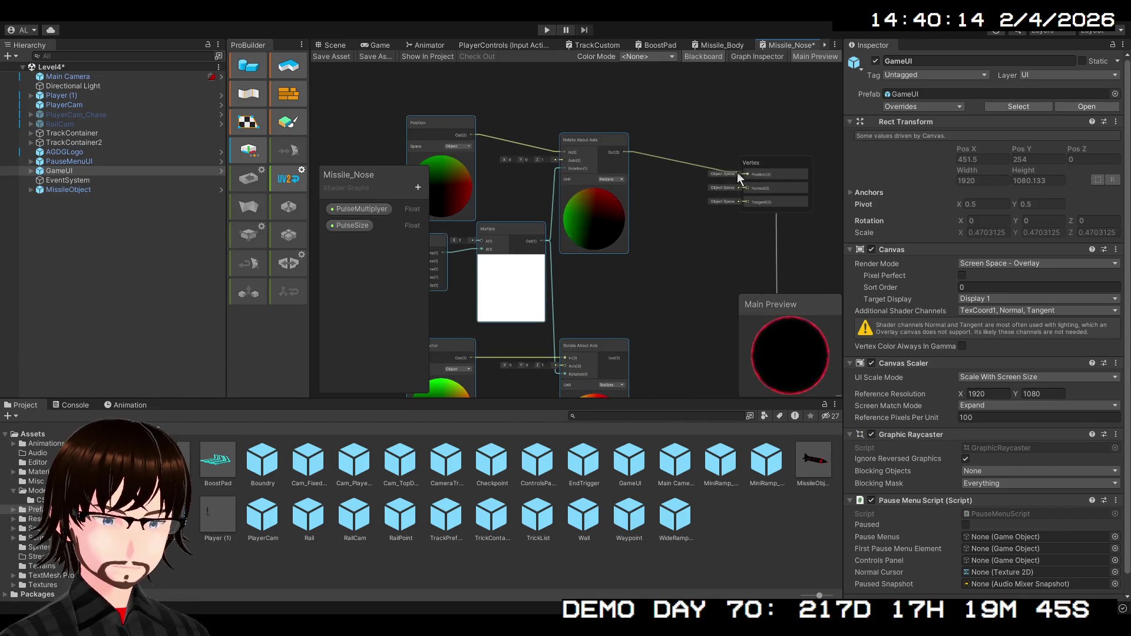
pyautogui.moveTo(626, 358)
pyautogui.mouseDown()
pyautogui.moveTo(727, 187)
pyautogui.moveTo(745, 178)
pyautogui.mouseUp()
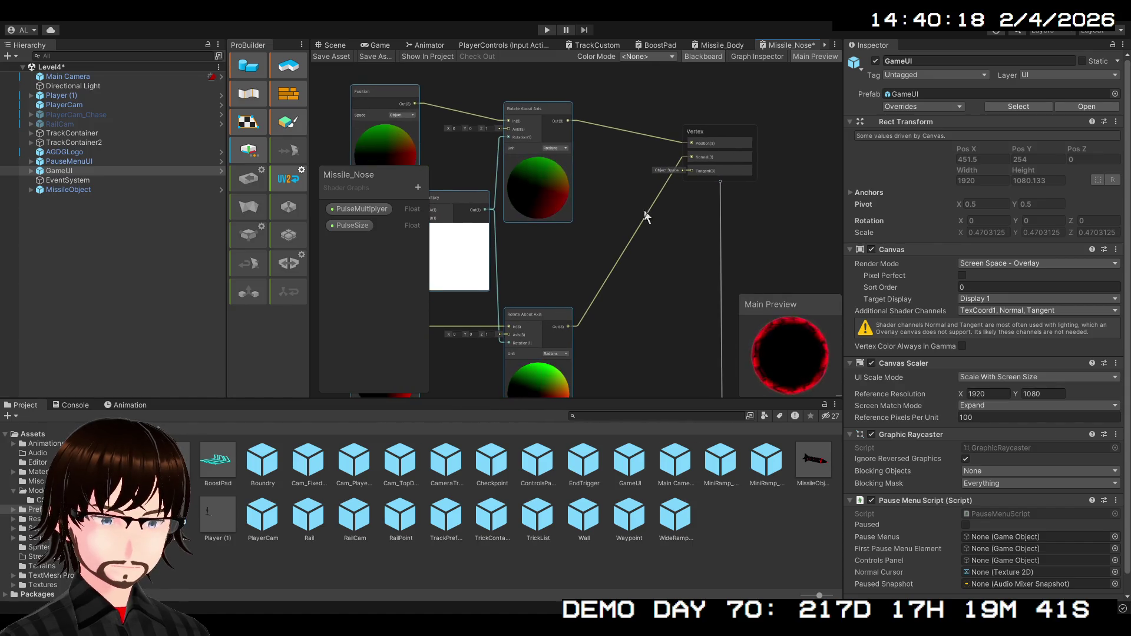
# Replace the Missile_Fins nodes with the pasted copy, wiring rotation outputs to Vertex Position and Normal.
pyautogui.click(826, 46)
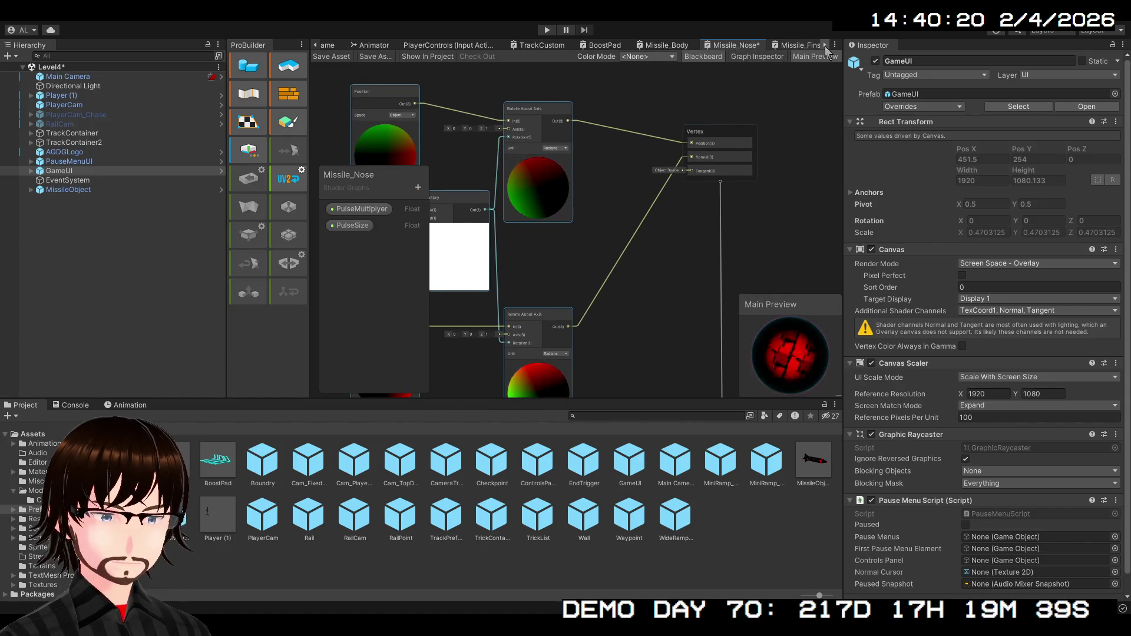
pyautogui.click(800, 45)
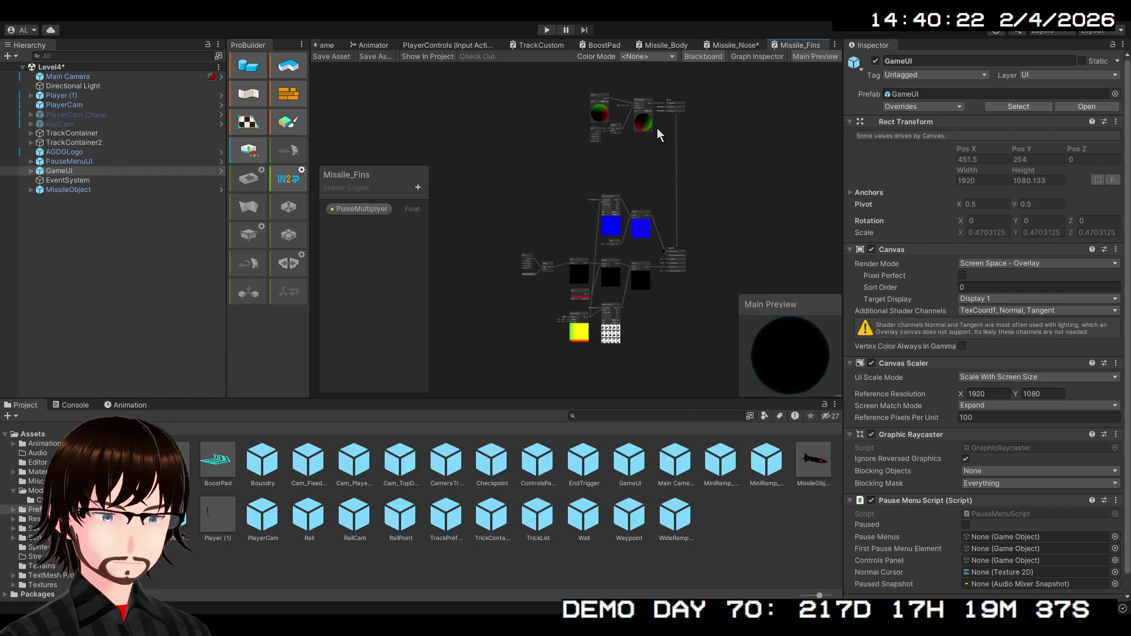
pyautogui.scroll(3, 666, 235)
pyautogui.moveTo(670, 236)
pyautogui.mouseDown()
pyautogui.moveTo(525, 88)
pyautogui.moveTo(467, 72)
pyautogui.mouseUp()
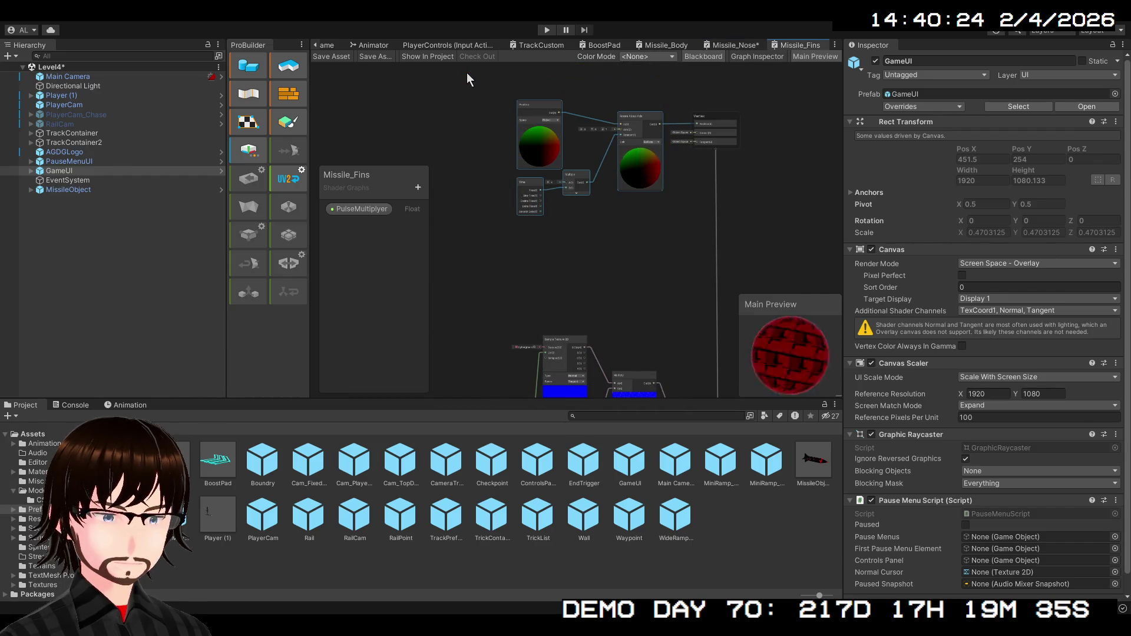
pyautogui.press('Delete')
pyautogui.hotkey('ctrl', 'v')
pyautogui.moveTo(619, 147); pyautogui.dragTo(600, 233)
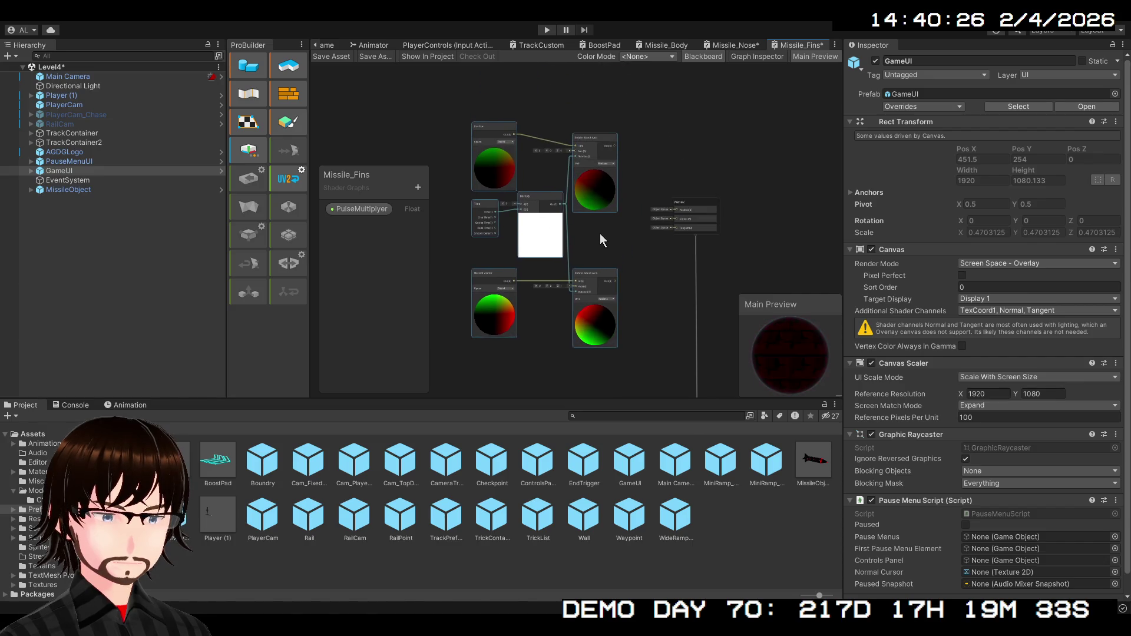
pyautogui.moveTo(615, 145); pyautogui.dragTo(674, 208)
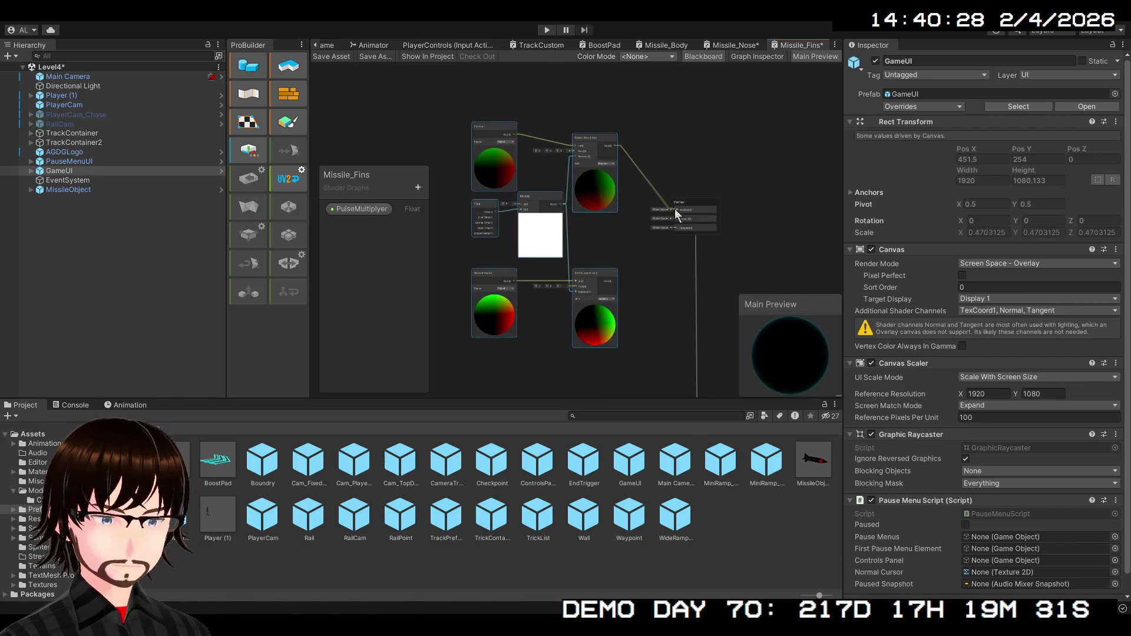
pyautogui.moveTo(617, 278); pyautogui.dragTo(674, 220)
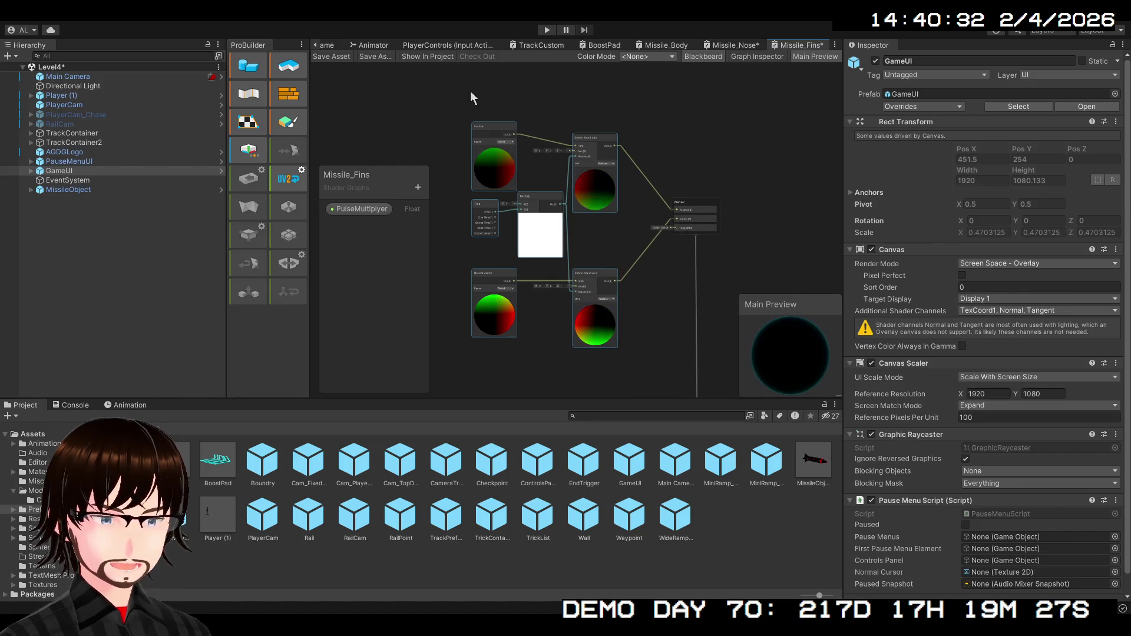
# Save the Missile_Fins and Missile_Nose shader graphs and return to the Scene view.
pyautogui.click(334, 57)
pyautogui.click(718, 47)
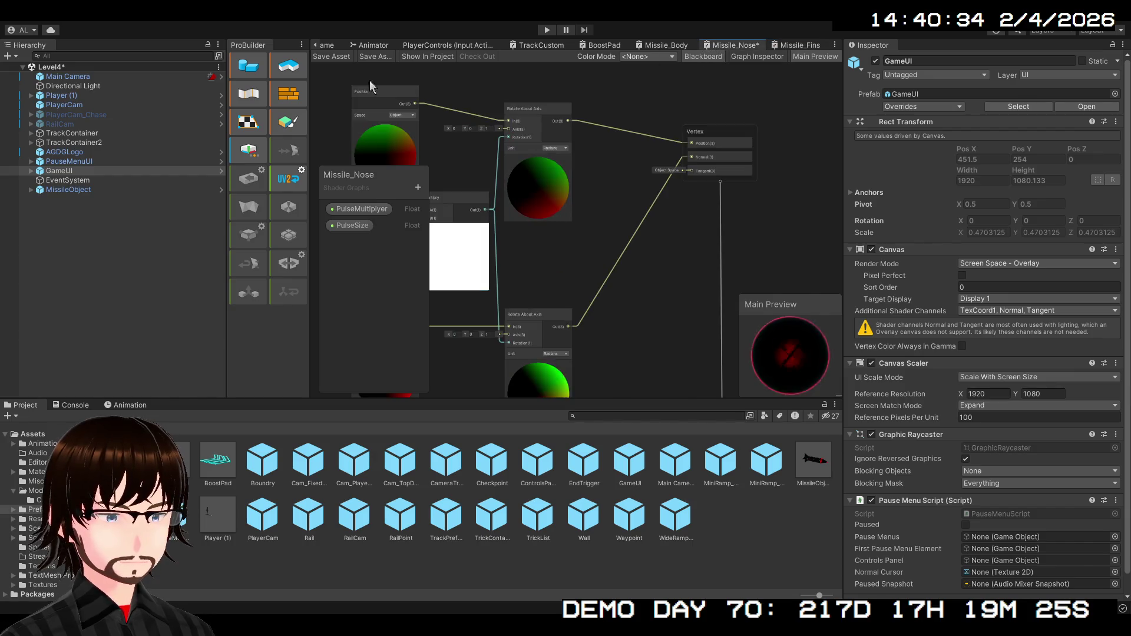
pyautogui.click(336, 57)
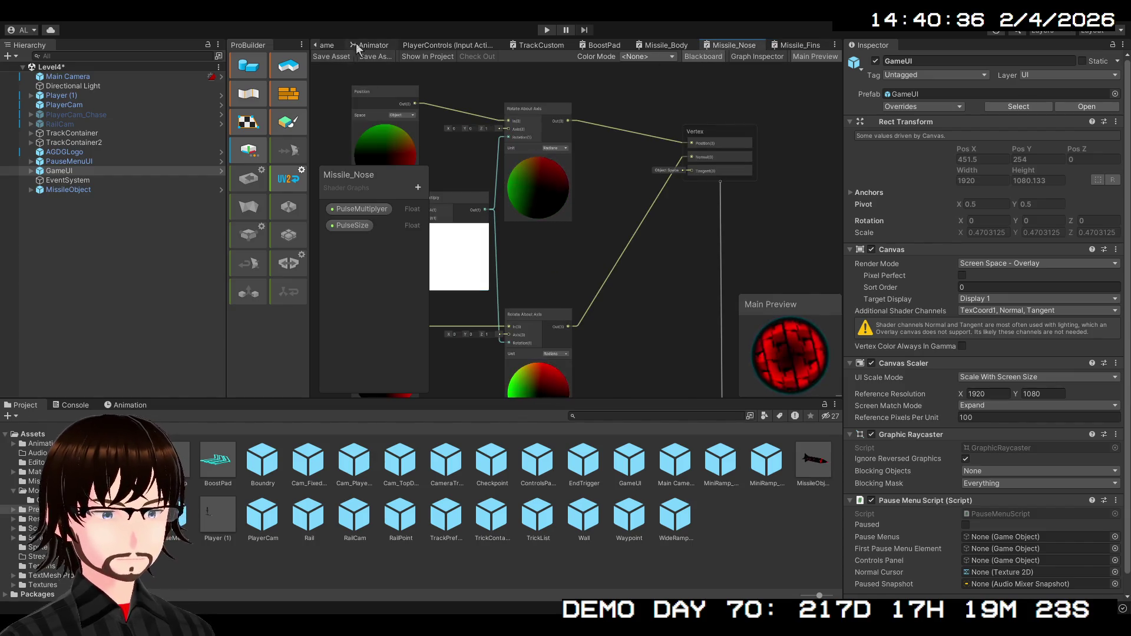
pyautogui.click(315, 47)
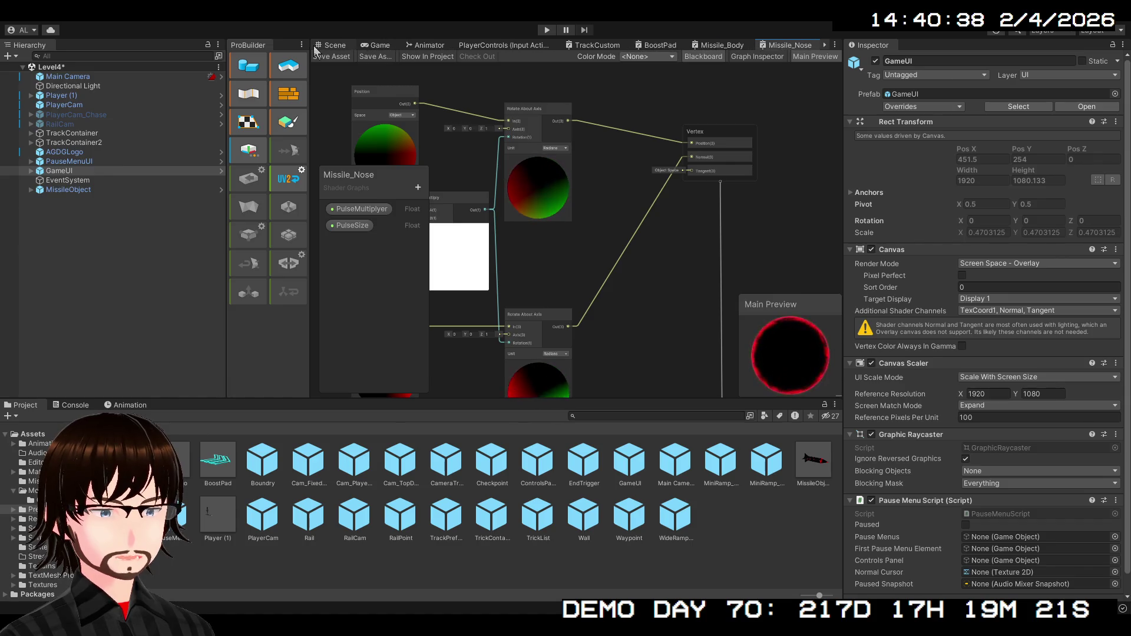
pyautogui.click(333, 46)
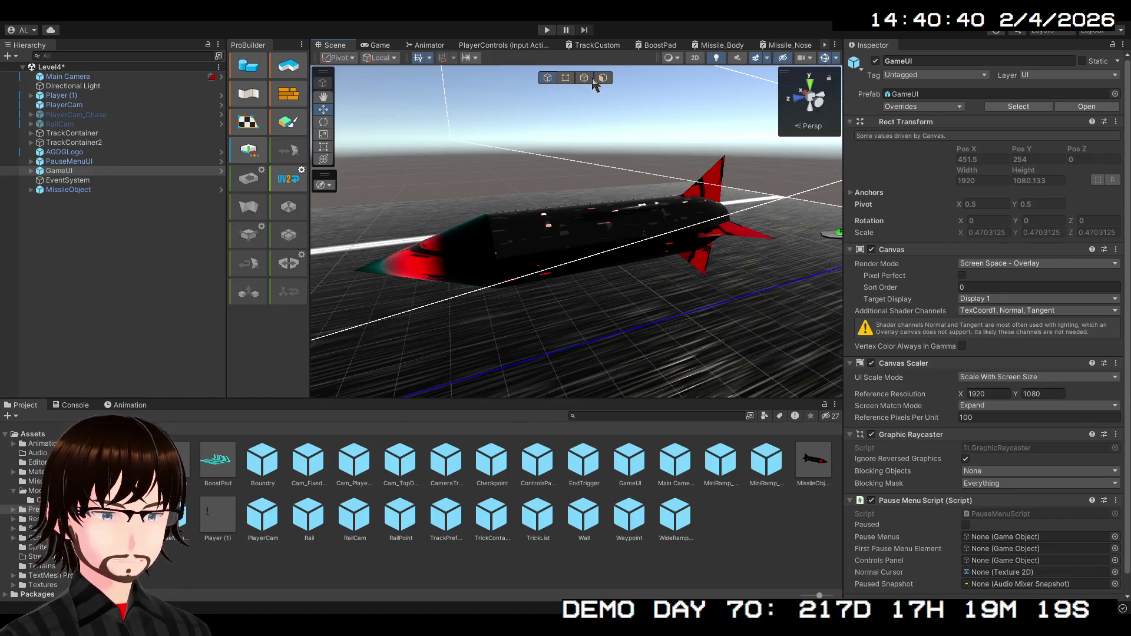
# Enter Play mode, restore the normal editor layout, and watch the running game in the Scene view.
pyautogui.click(547, 29)
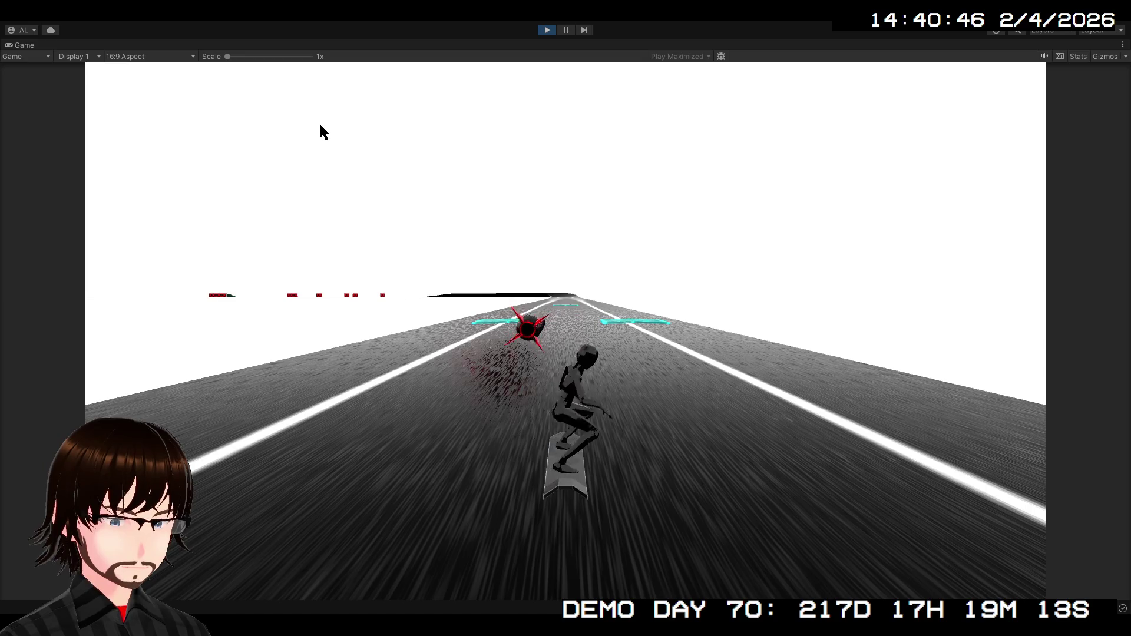
pyautogui.doubleClick(8, 47)
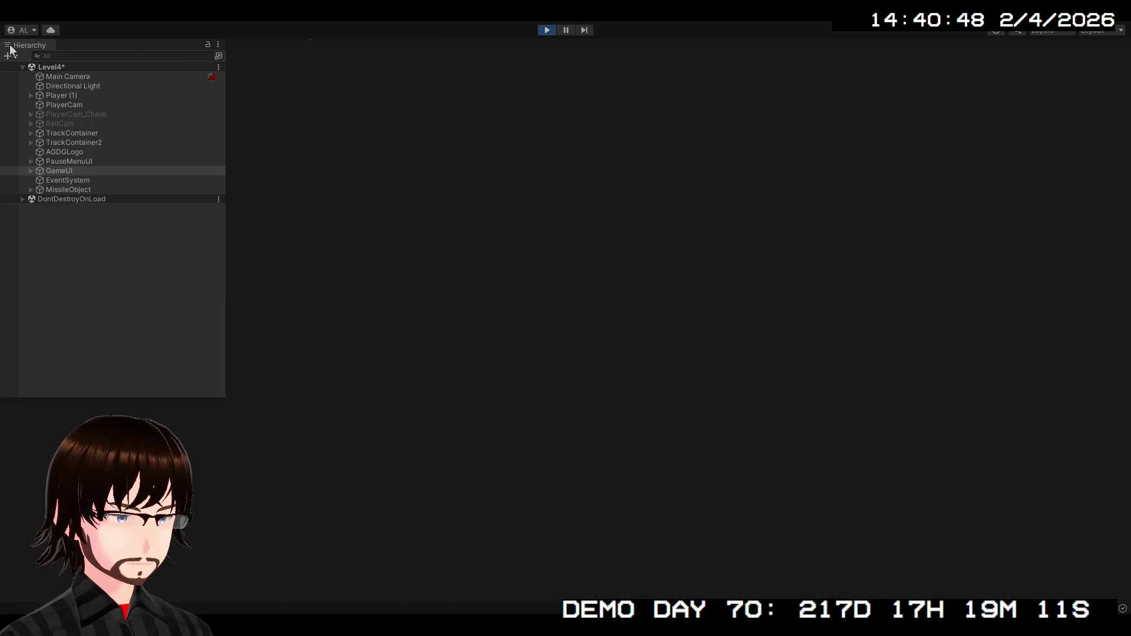
pyautogui.click(331, 47)
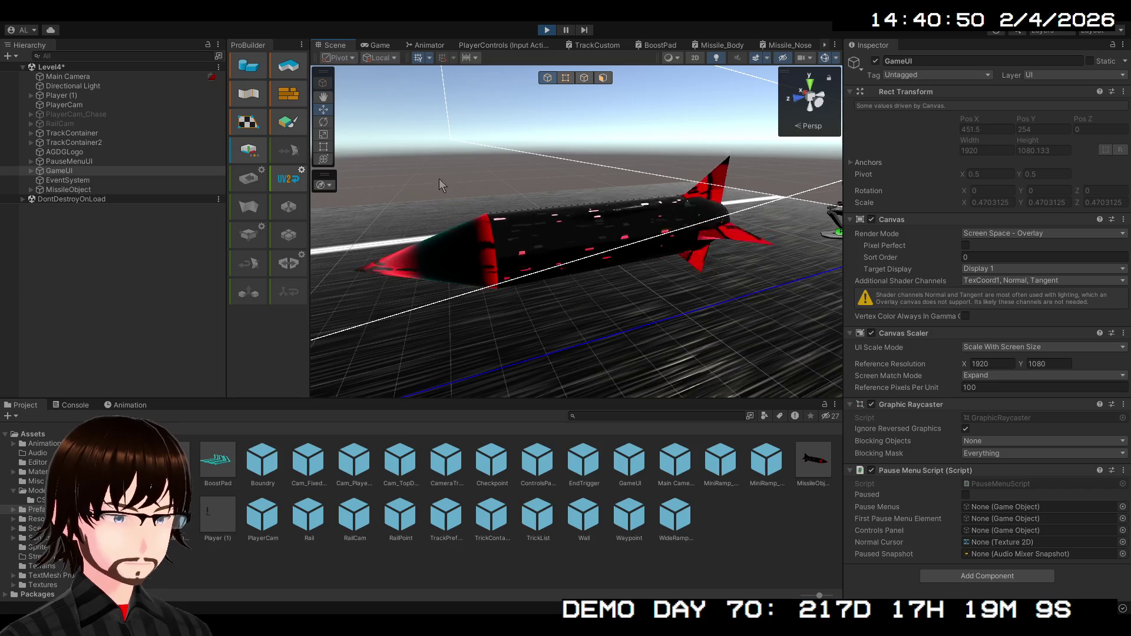
pyautogui.moveTo(501, 177)
pyautogui.mouseDown()
pyautogui.moveTo(646, 195)
pyautogui.moveTo(588, 163)
pyautogui.moveTo(573, 180)
pyautogui.moveTo(749, 219)
pyautogui.moveTo(820, 211)
pyautogui.moveTo(813, 174)
pyautogui.moveTo(807, 199)
pyautogui.moveTo(824, 229)
pyautogui.moveTo(919, 224)
pyautogui.moveTo(1037, 191)
pyautogui.moveTo(1104, 194)
pyautogui.mouseUp()
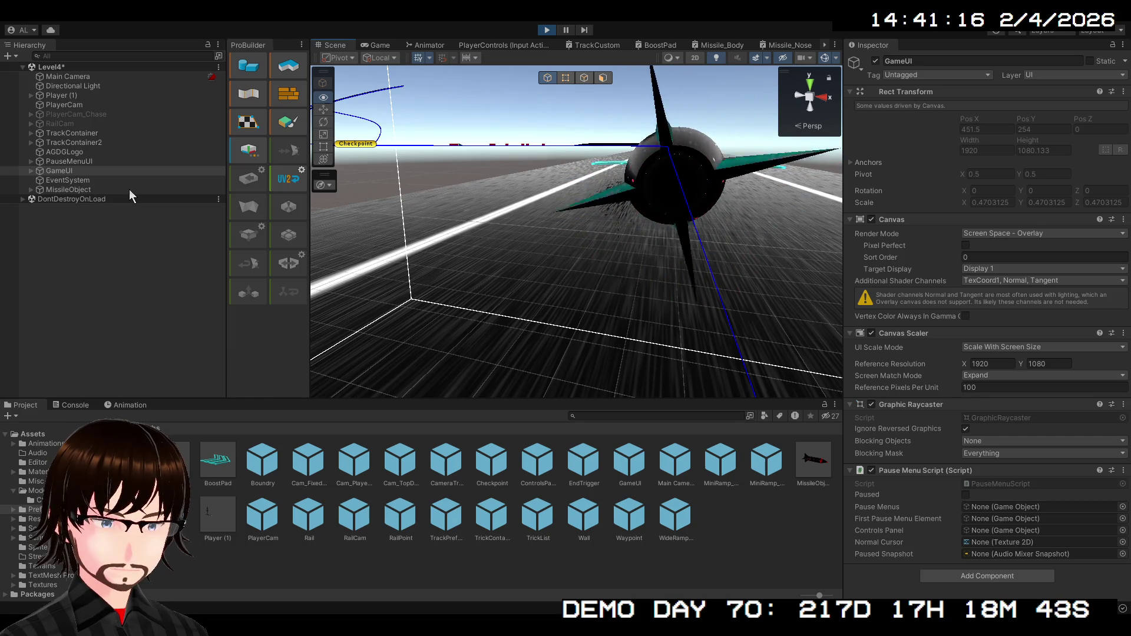
pyautogui.moveTo(677, 195); pyautogui.dragTo(724, 188)
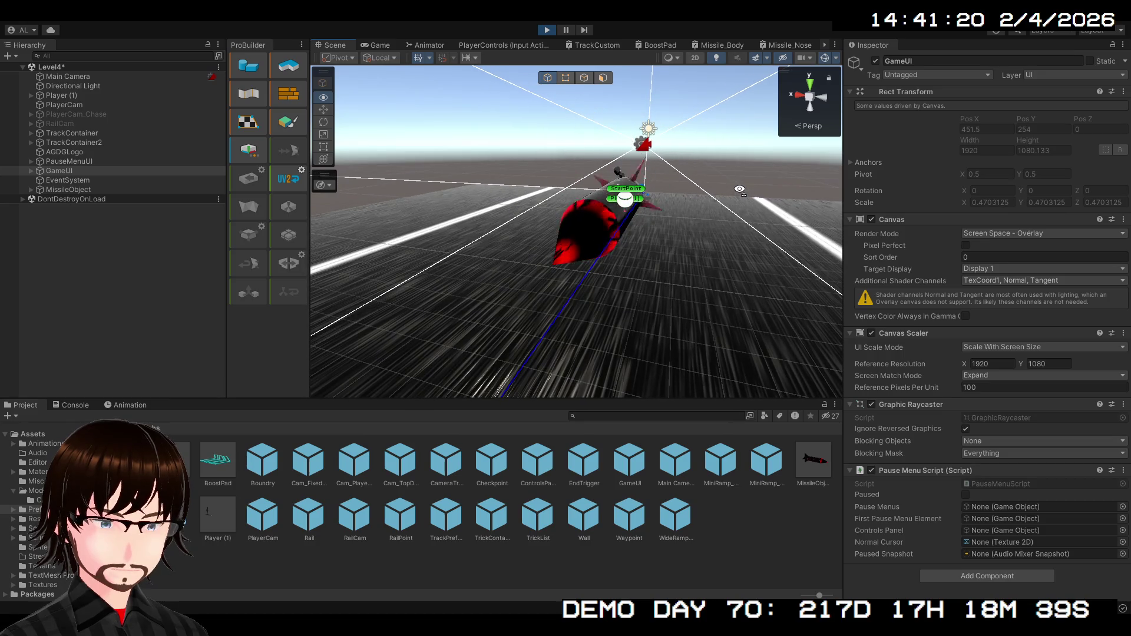
pyautogui.moveTo(740, 188)
pyautogui.mouseDown()
pyautogui.moveTo(646, 207)
pyautogui.moveTo(579, 198)
pyautogui.mouseUp()
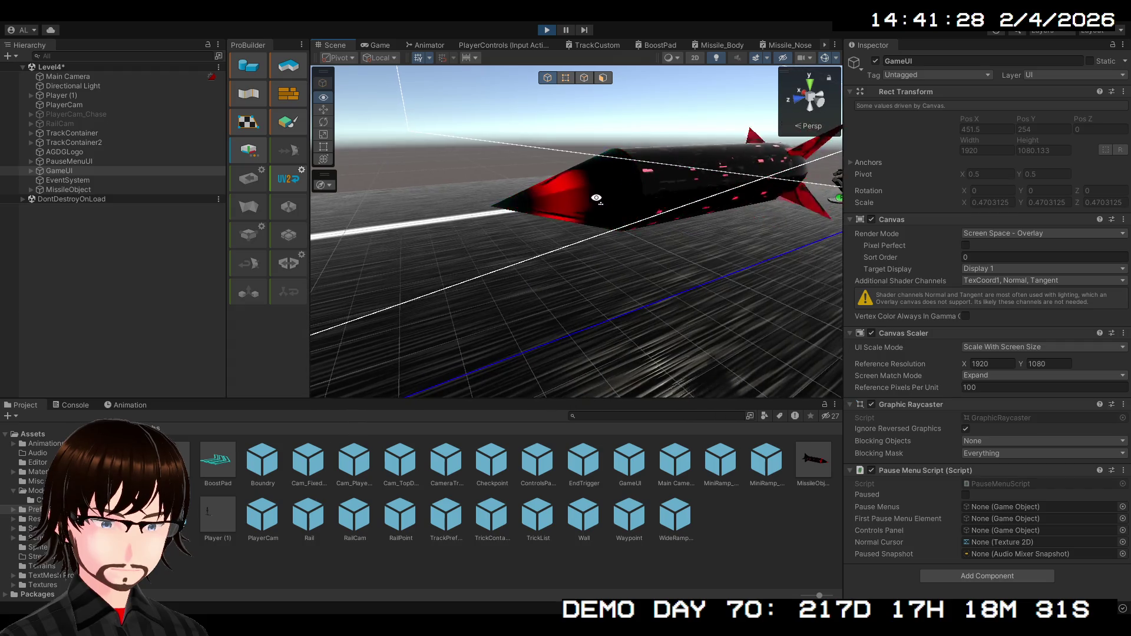
pyautogui.moveTo(596, 198)
pyautogui.mouseDown()
pyautogui.moveTo(611, 258)
pyautogui.moveTo(649, 225)
pyautogui.moveTo(587, 218)
pyautogui.mouseUp()
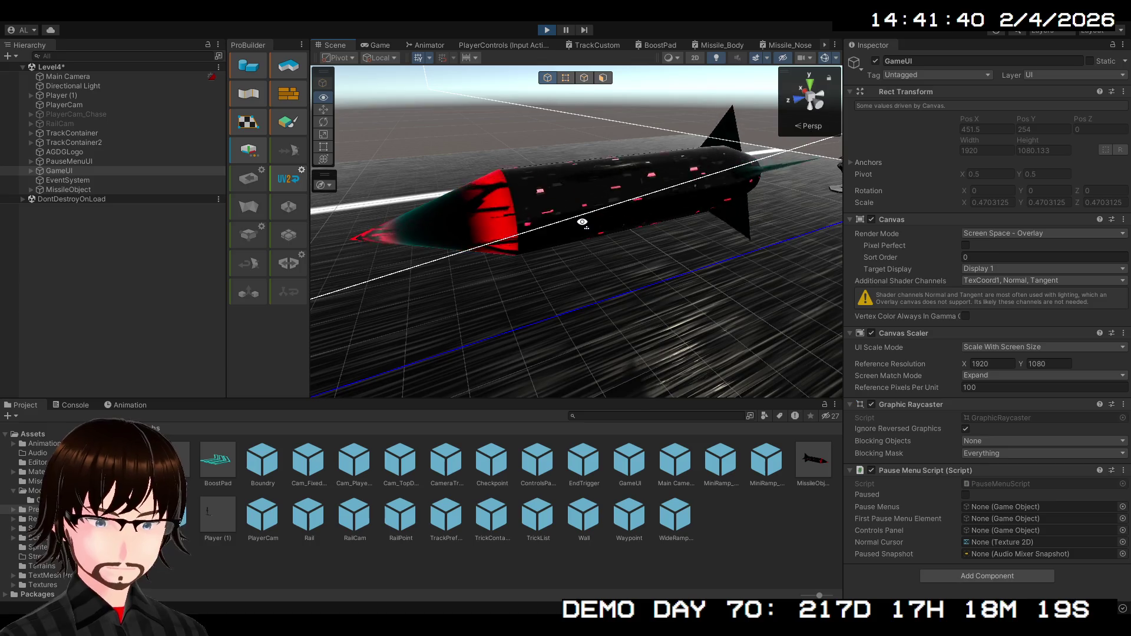
pyautogui.moveTo(586, 218)
pyautogui.mouseDown()
pyautogui.moveTo(630, 220)
pyautogui.moveTo(564, 223)
pyautogui.mouseUp()
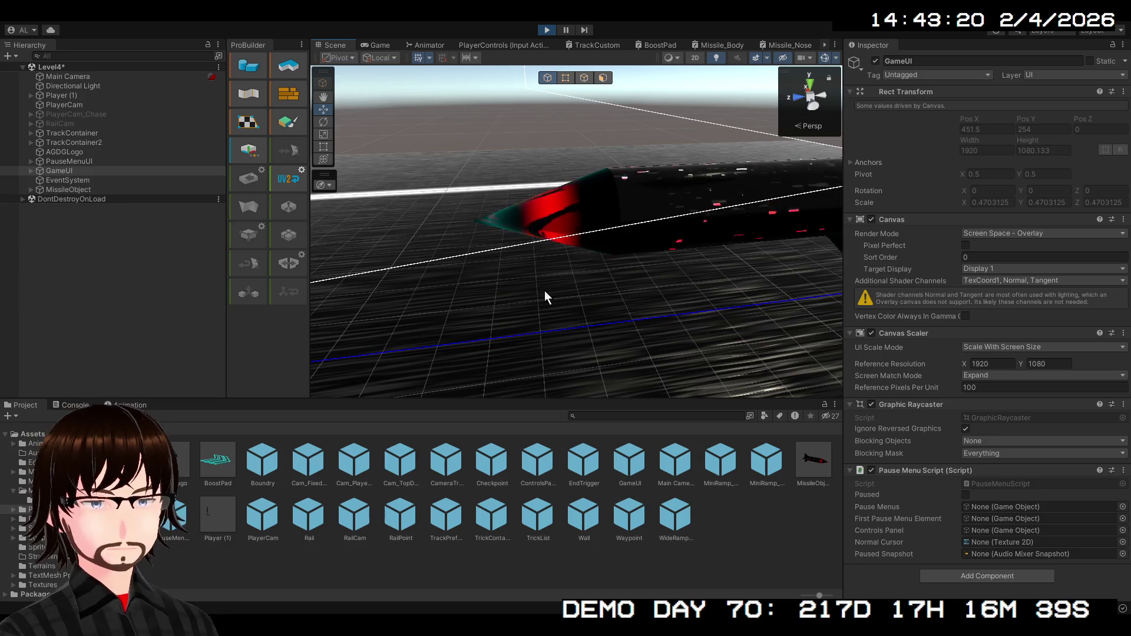
# Orbit around the missile for side and tail views, then stop Play mode.
pyautogui.moveTo(554, 144)
pyautogui.mouseDown()
pyautogui.moveTo(659, 197)
pyautogui.moveTo(711, 166)
pyautogui.moveTo(610, 152)
pyautogui.mouseUp()
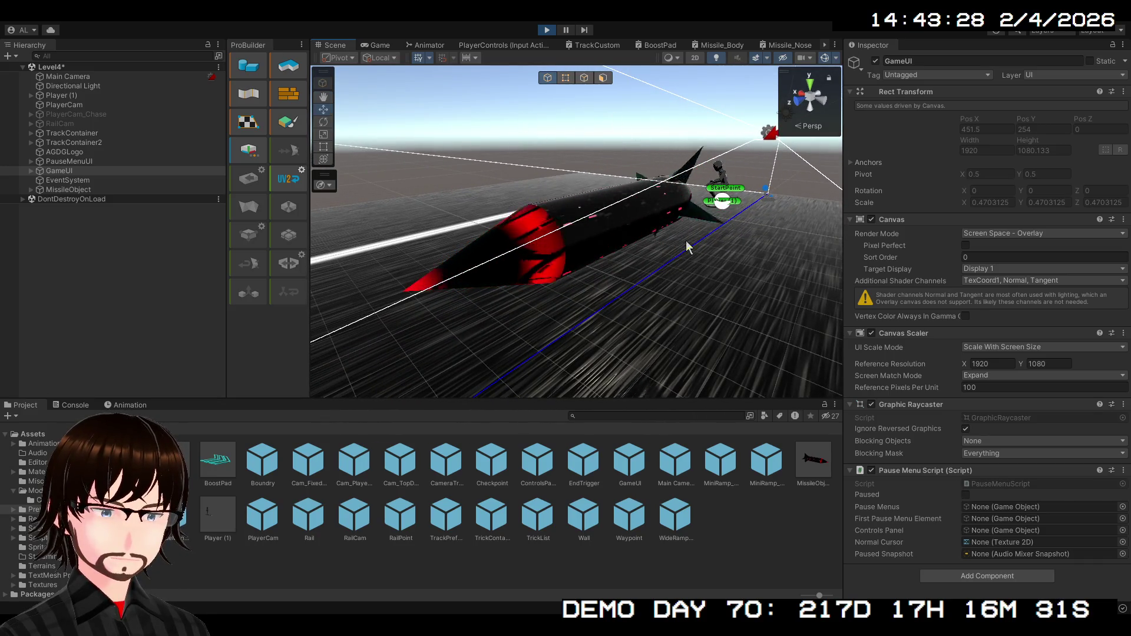
pyautogui.moveTo(616, 176)
pyautogui.mouseDown()
pyautogui.moveTo(623, 275)
pyautogui.moveTo(604, 284)
pyautogui.mouseUp()
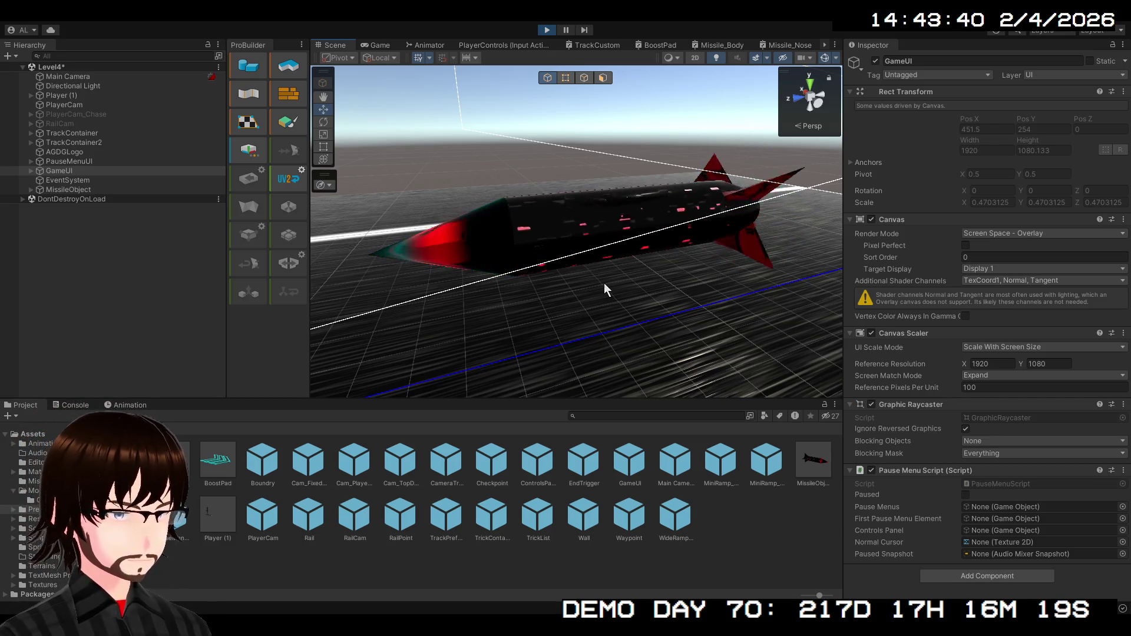
pyautogui.press('alt')
pyautogui.moveTo(605, 232)
pyautogui.mouseDown()
pyautogui.moveTo(436, 238)
pyautogui.moveTo(573, 268)
pyautogui.mouseUp()
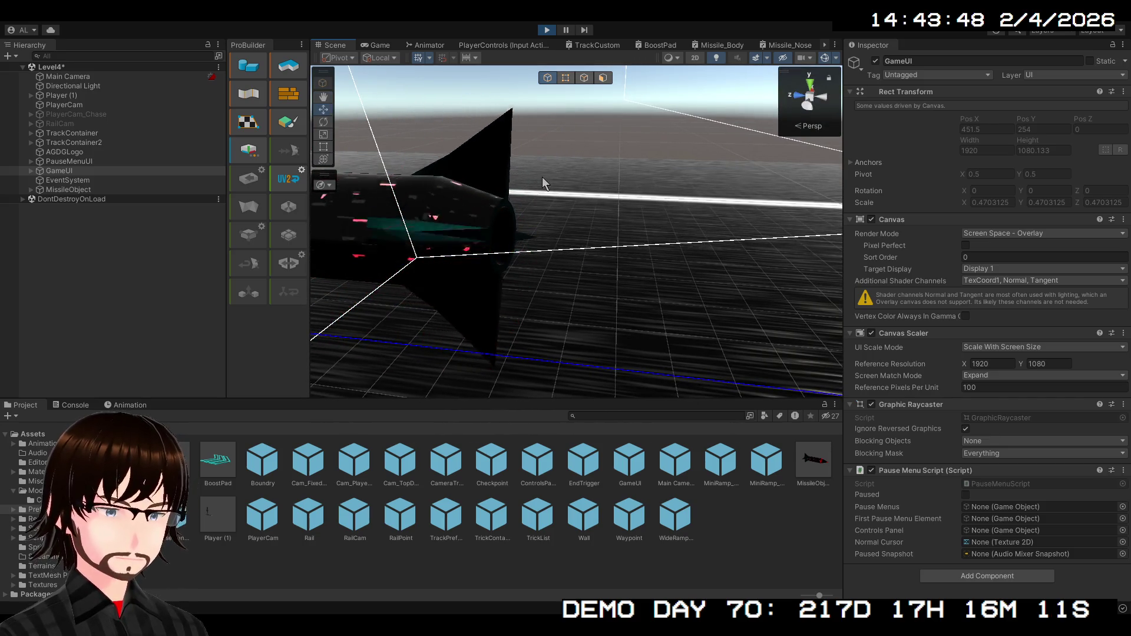
pyautogui.click(546, 30)
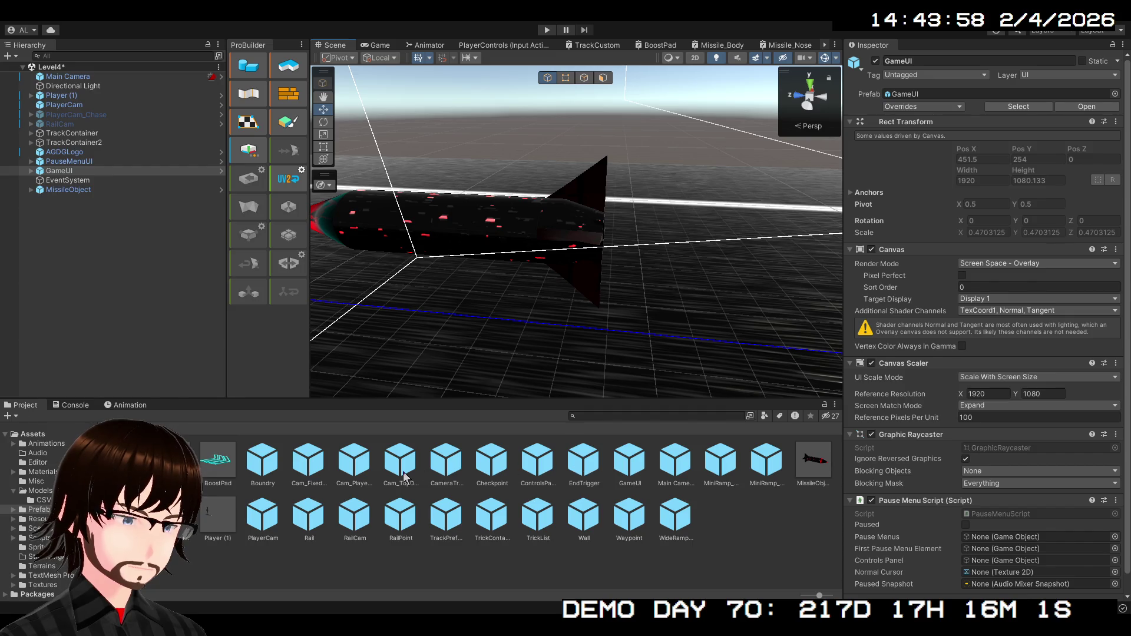
# Open the MissileObject prefab, work on the Smoke child's trail, then select the MissileObject root.
pyautogui.click(805, 466)
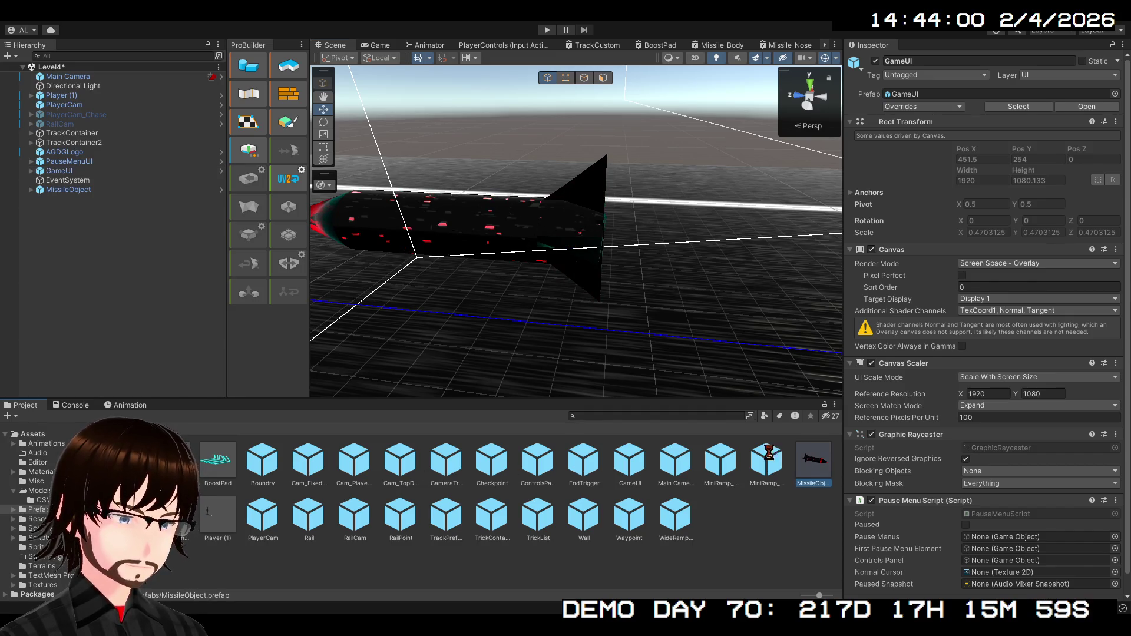
pyautogui.doubleClick(806, 466)
pyautogui.click(66, 102)
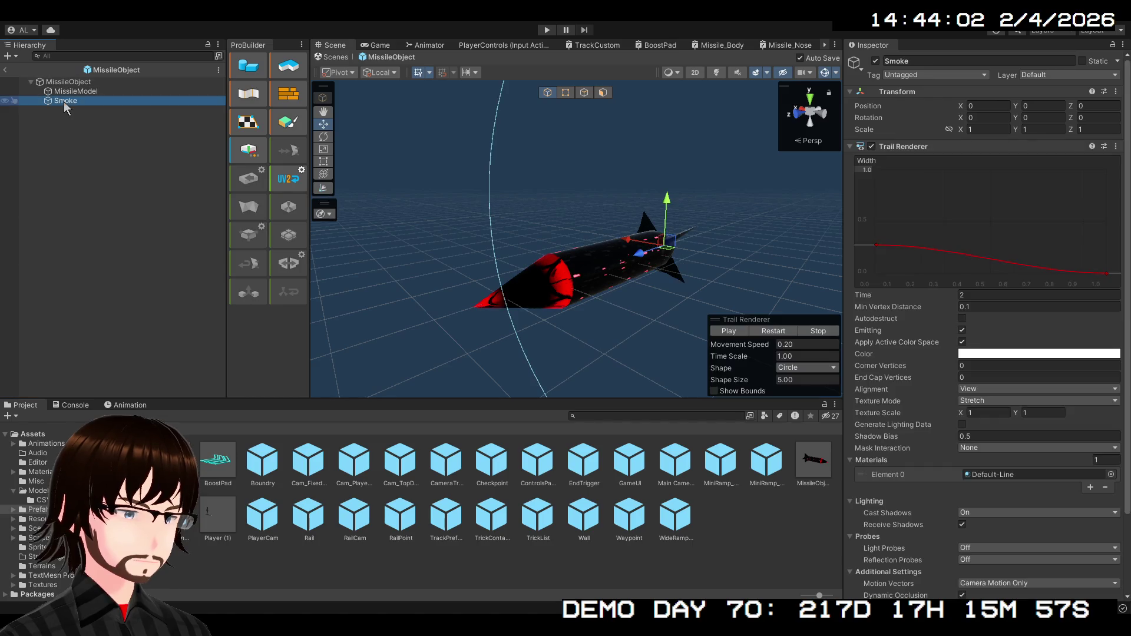
pyautogui.moveTo(563, 253); pyautogui.dragTo(430, 238)
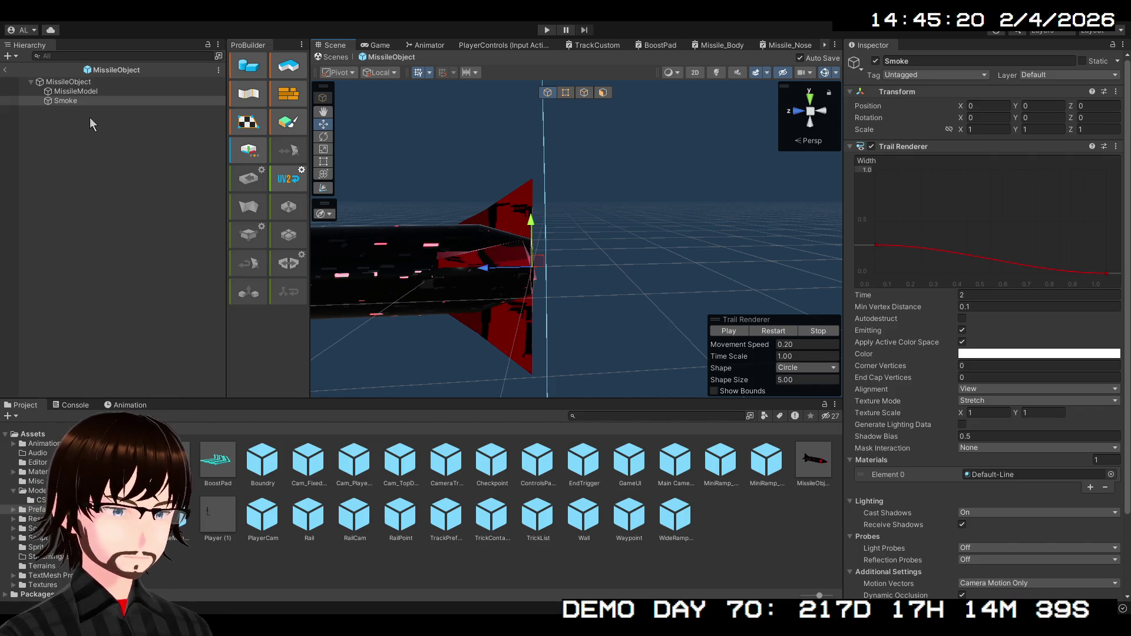
pyautogui.click(88, 82)
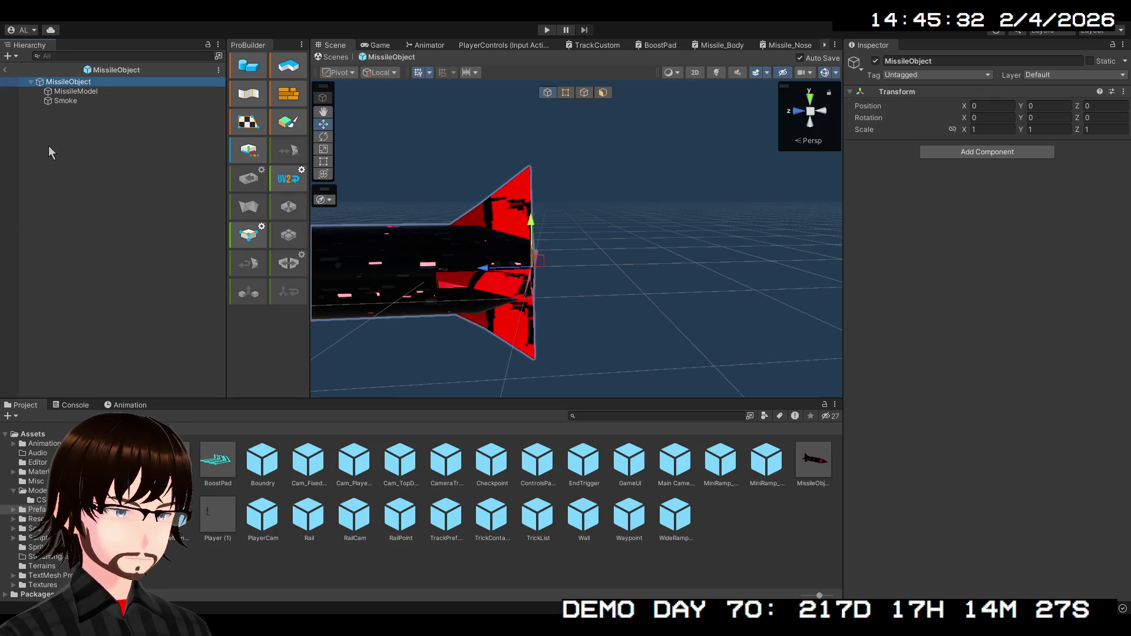
# Browse to Assets/Materials/Shaders in the Project window and exit prefab editing back to Level4.
pyautogui.click(155, 126)
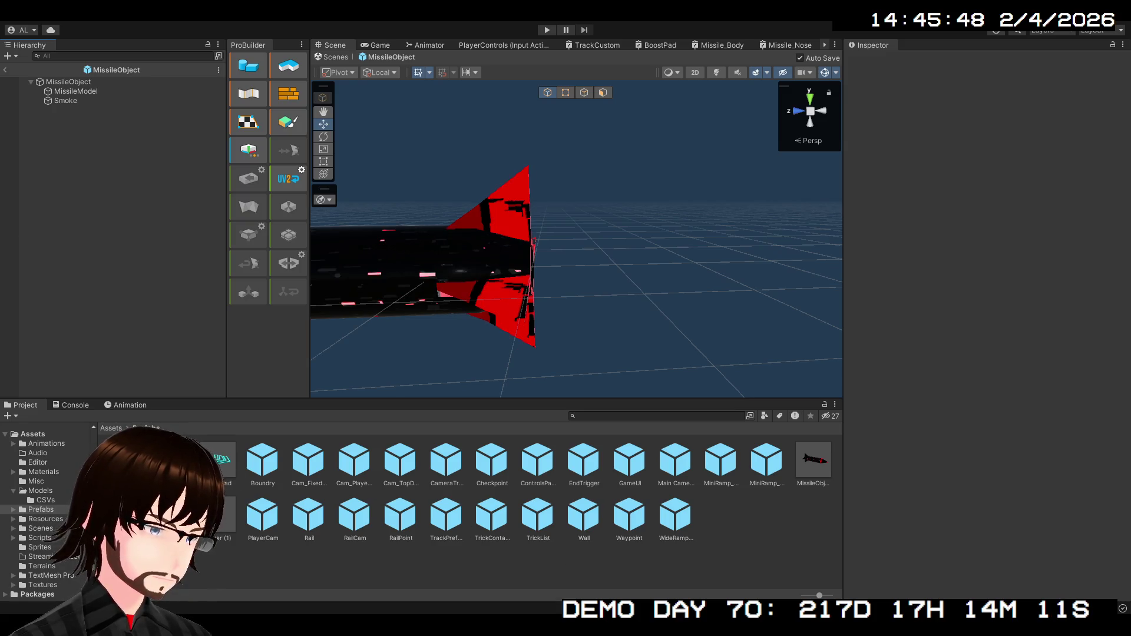
pyautogui.click(109, 428)
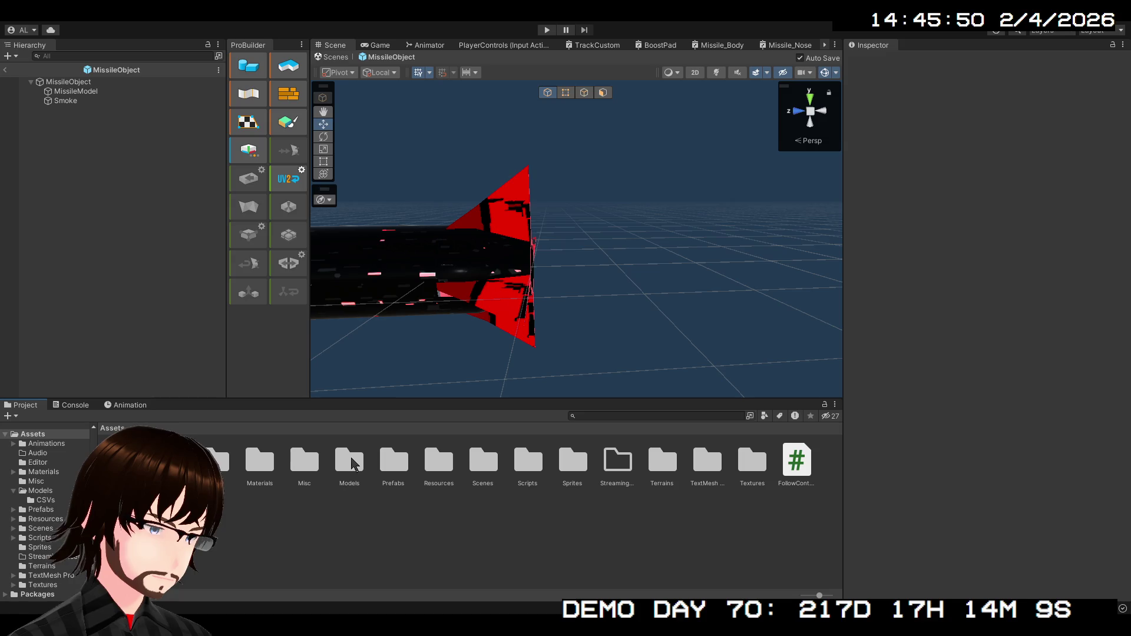
pyautogui.doubleClick(265, 461)
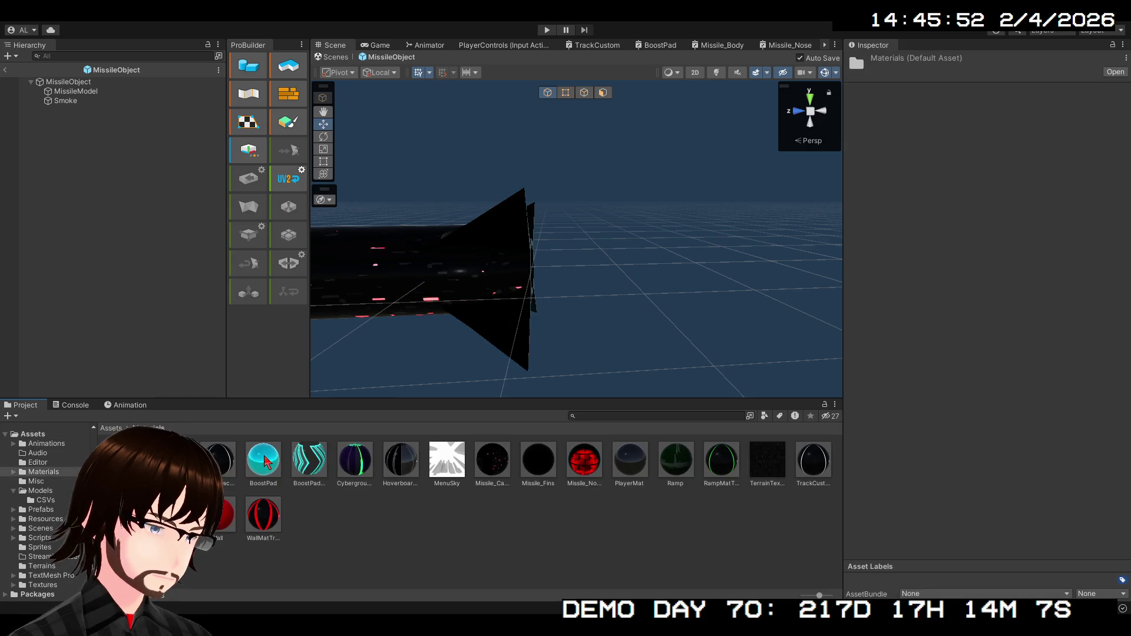
pyautogui.doubleClick(171, 462)
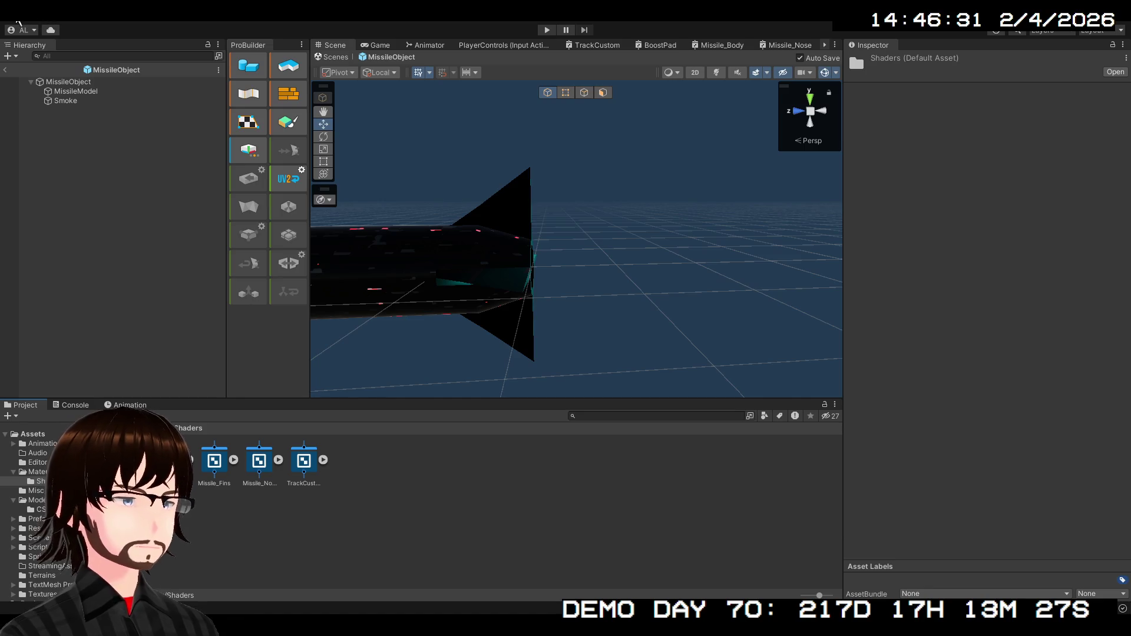
pyautogui.click(5, 70)
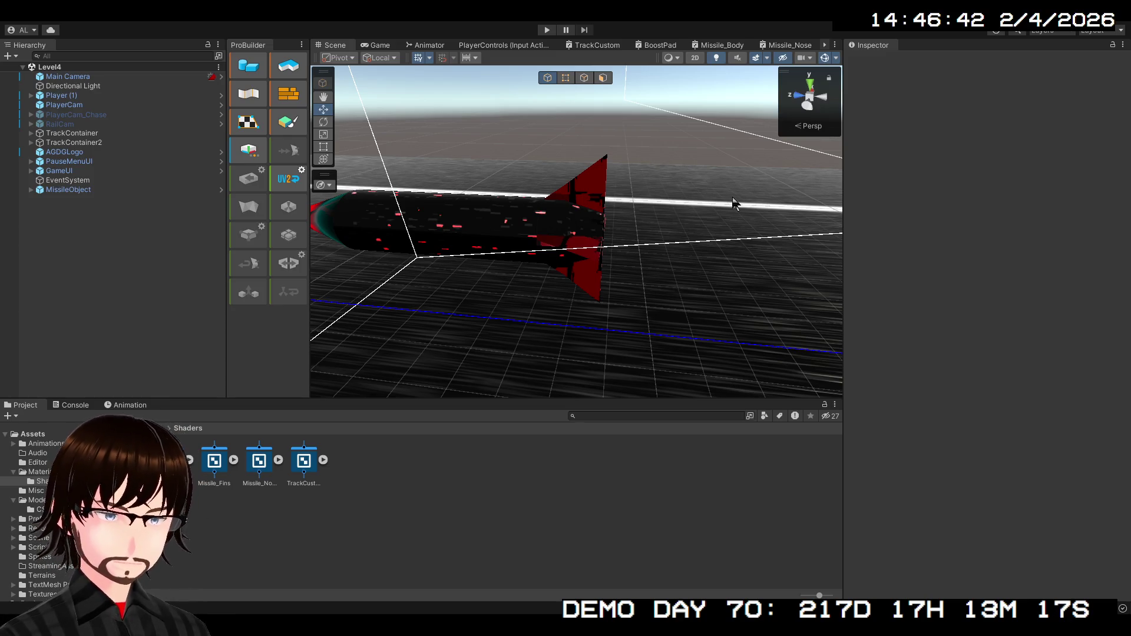
# Close an unneeded editor tab plus the TrackCustom and BoostPad shader graph tabs.
pyautogui.middleClick(778, 44)
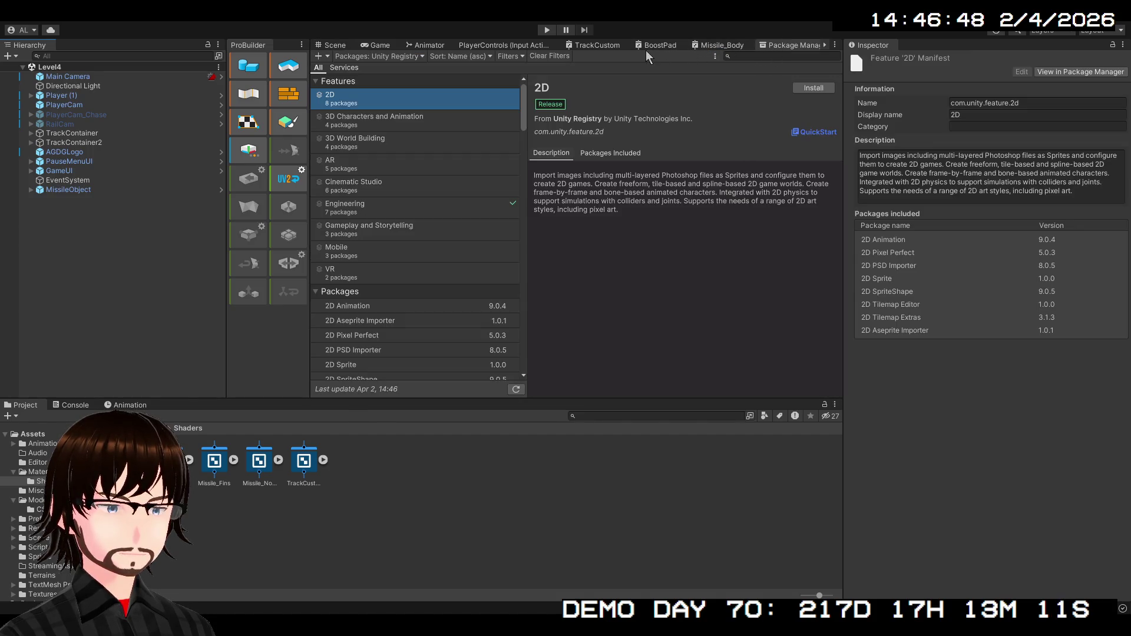
pyautogui.click(603, 47)
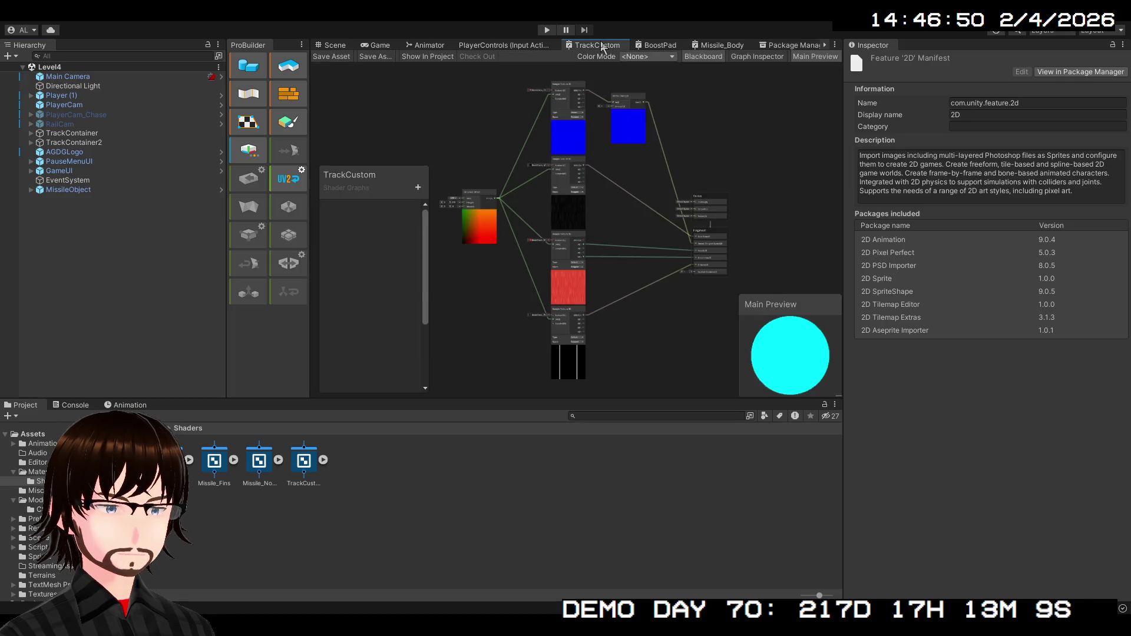
pyautogui.middleClick(603, 47)
pyautogui.click(603, 47)
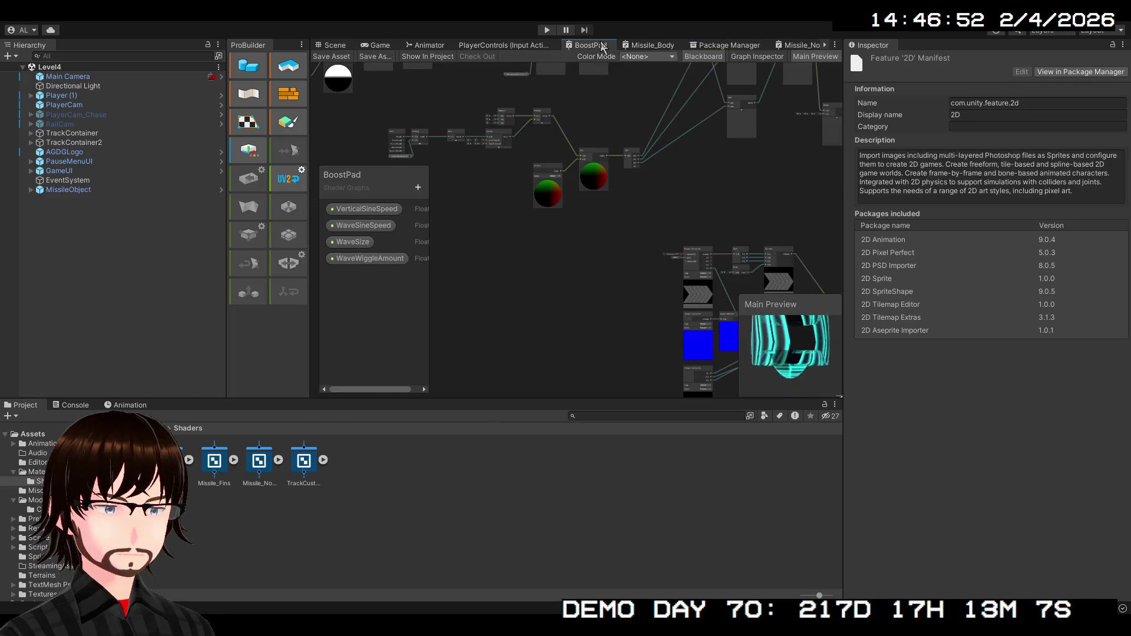
pyautogui.middleClick(603, 47)
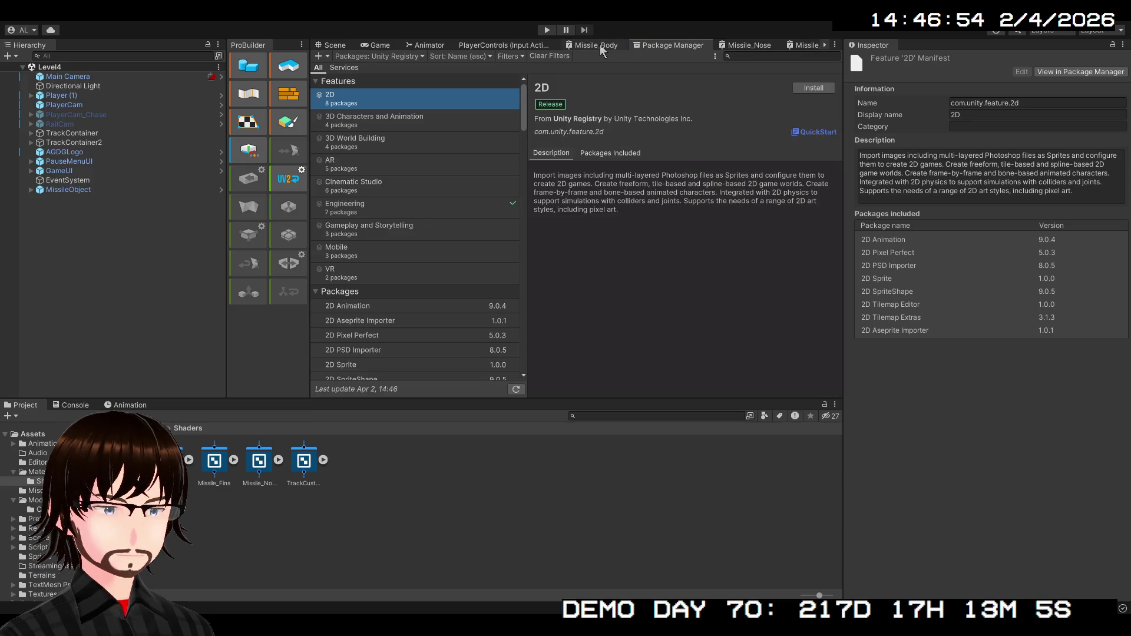
# Search 'visu' in the Unity Registry and install the Visual Effect Graph 14.0.8 package.
pyautogui.middleClick(643, 44)
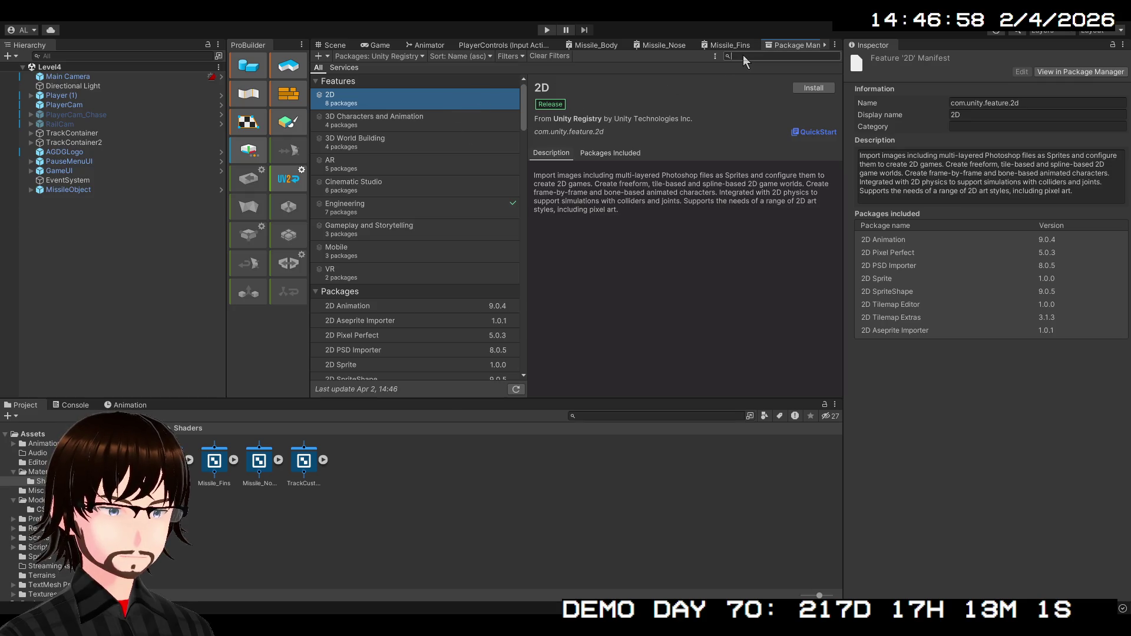
pyautogui.write('vis')
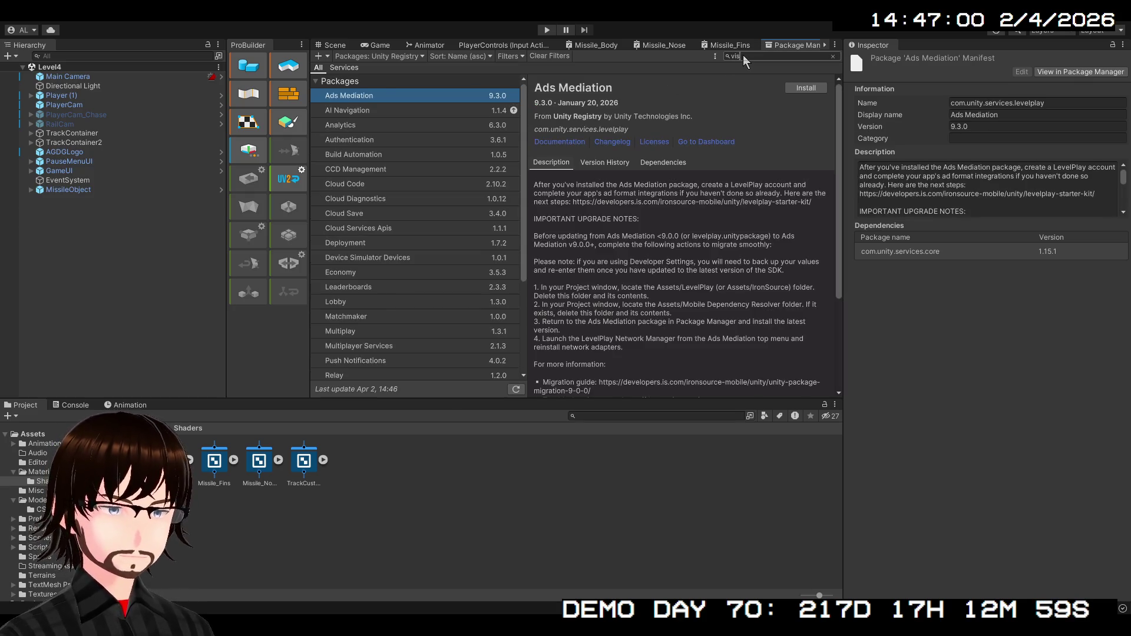
pyautogui.write('u')
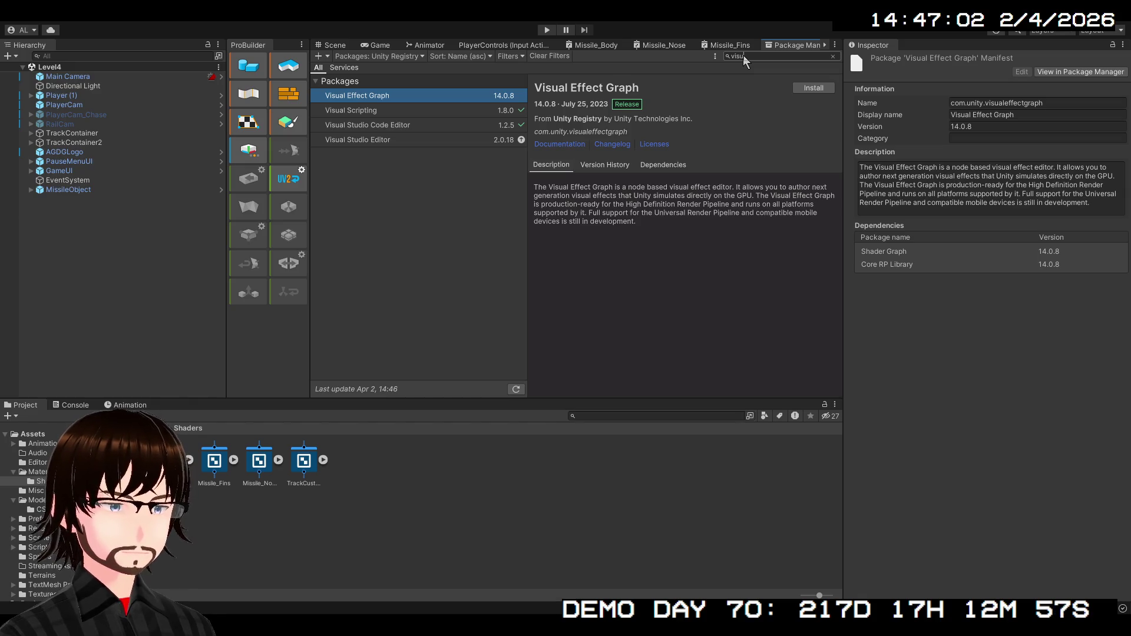
pyautogui.click(817, 90)
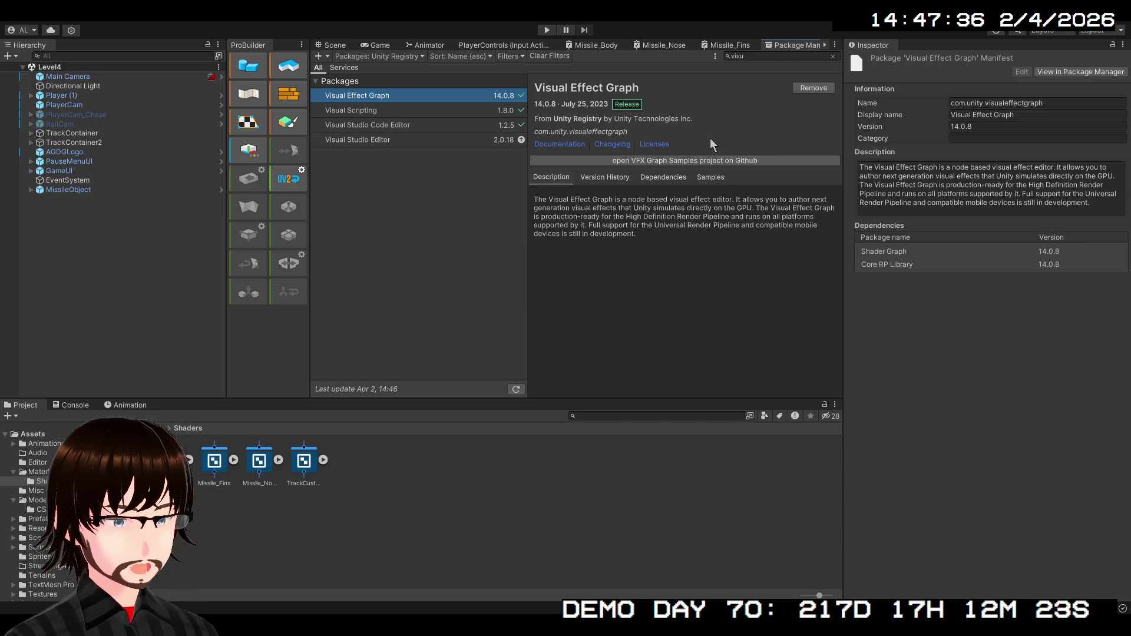
# Close the Package Manager, return to the Level4 Scene view, and focus the Shaders folder.
pyautogui.middleClick(776, 44)
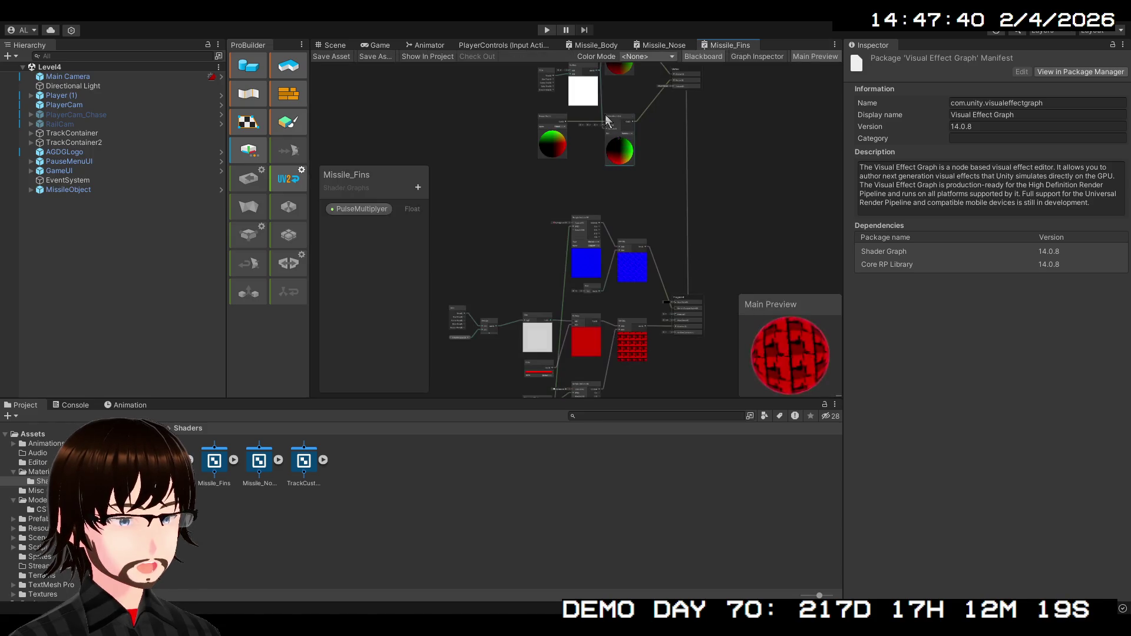
pyautogui.click(337, 46)
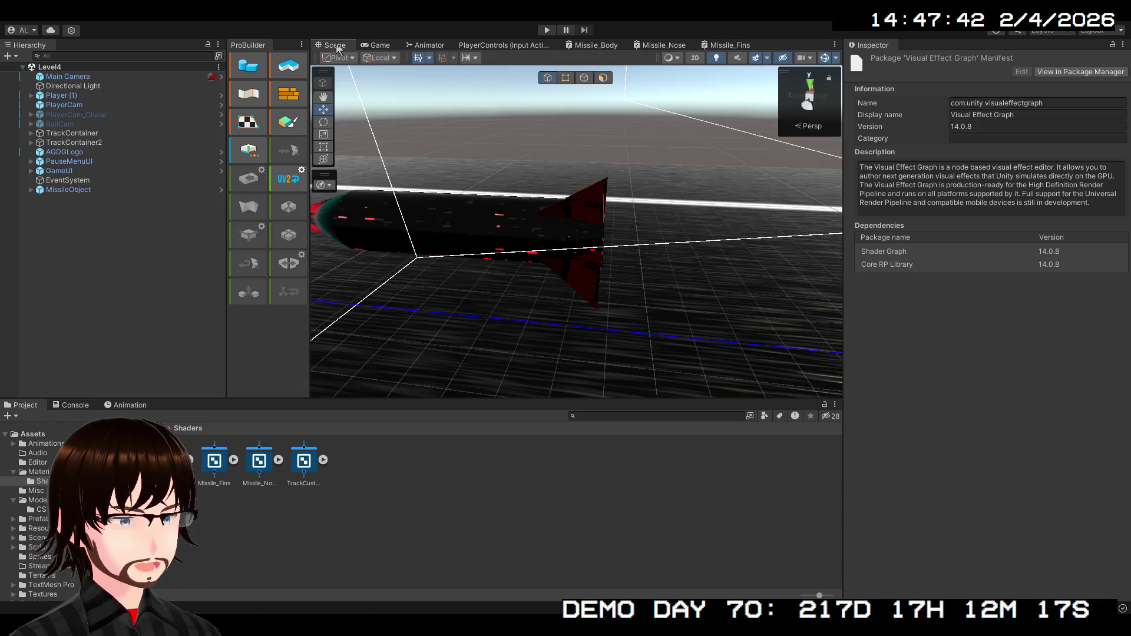
pyautogui.click(411, 492)
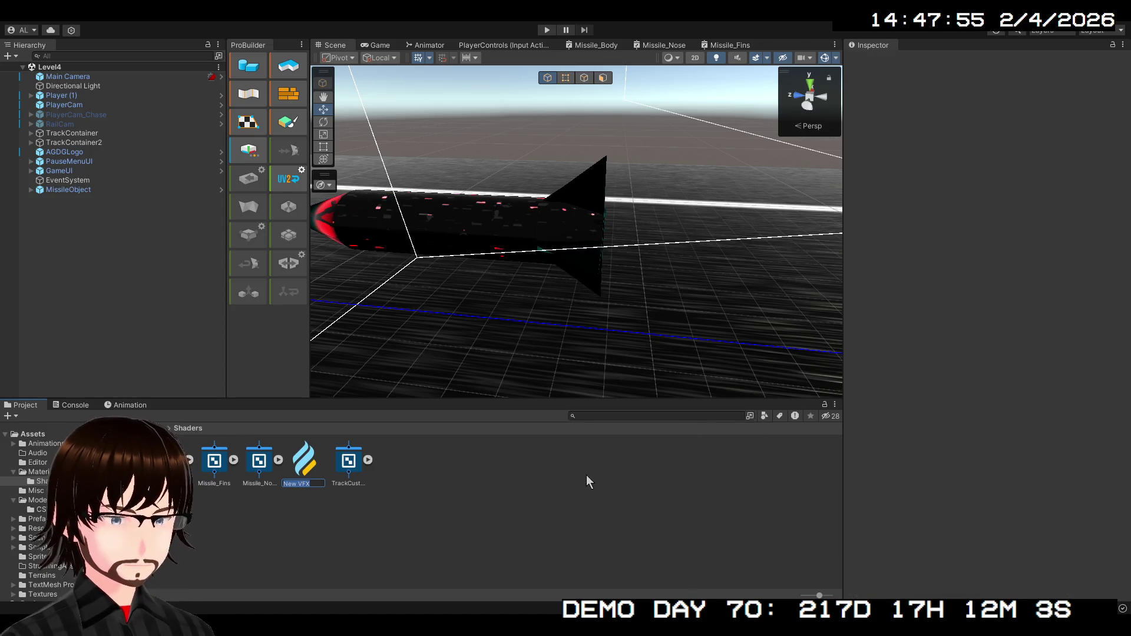
# Name the new VFX Graph asset 'MissileJet', fixing a typo, and select it.
pyautogui.write('Mi')
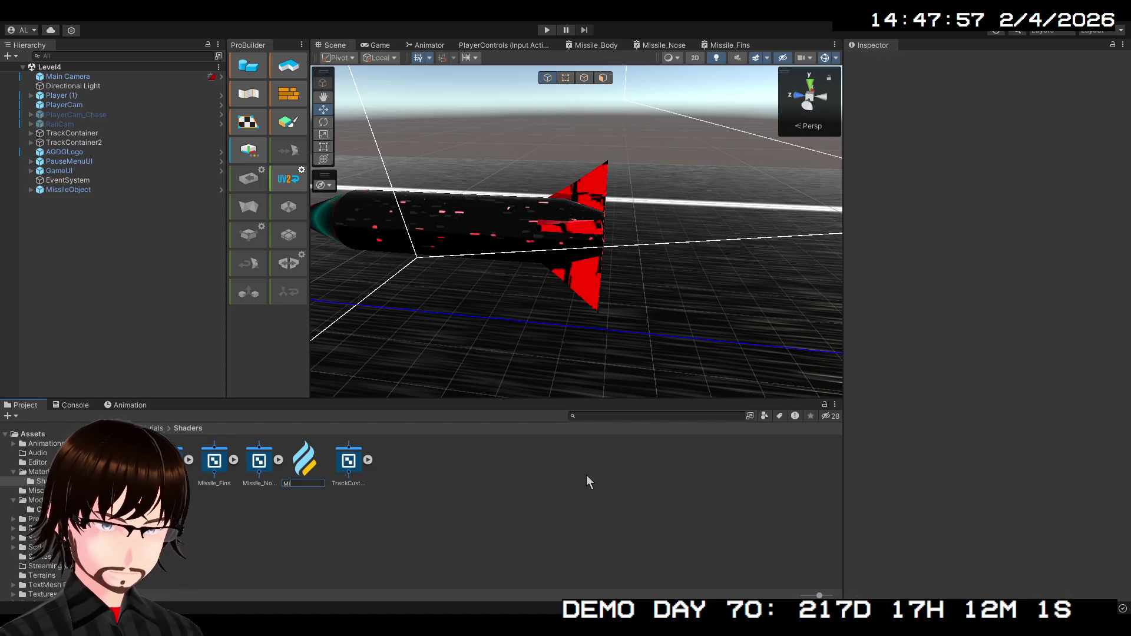
pyautogui.write('ssile')
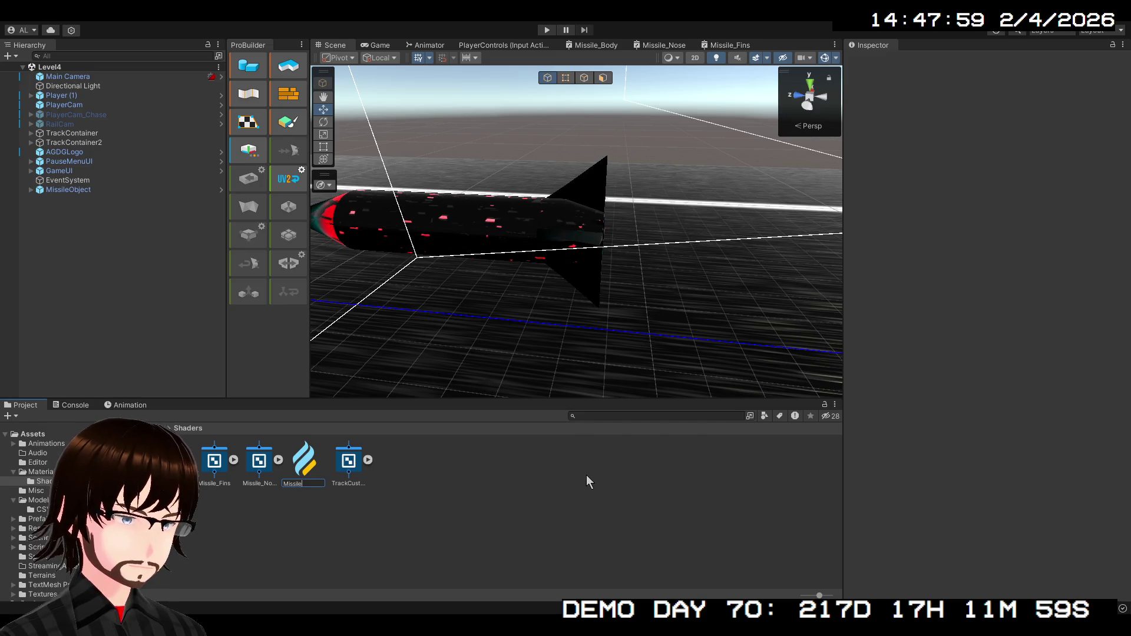
pyautogui.write('B')
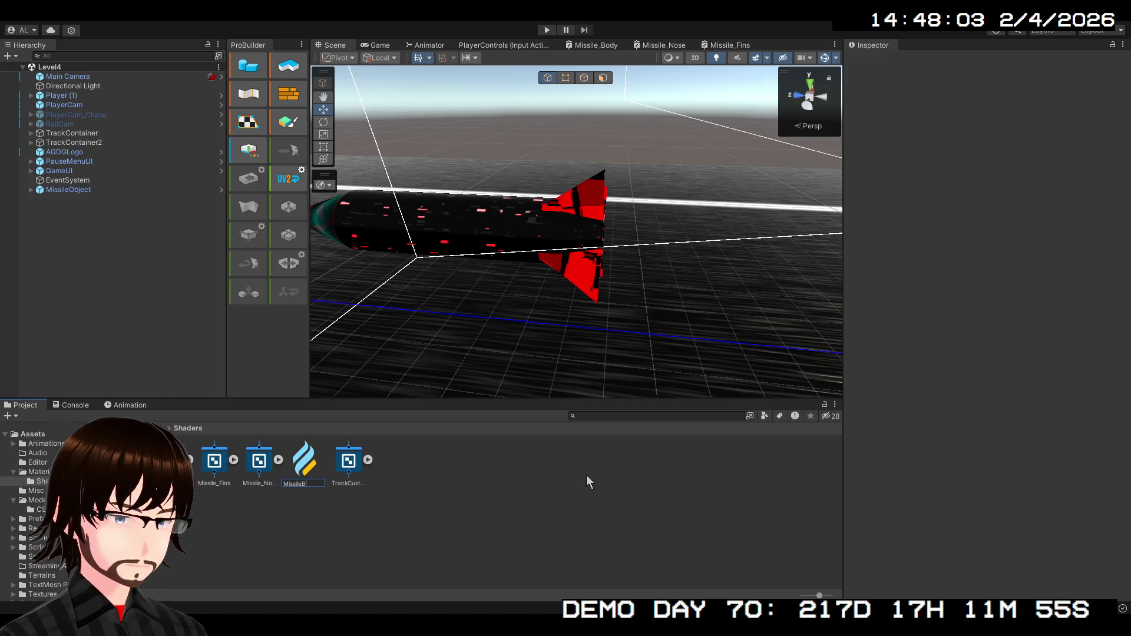
pyautogui.write('la')
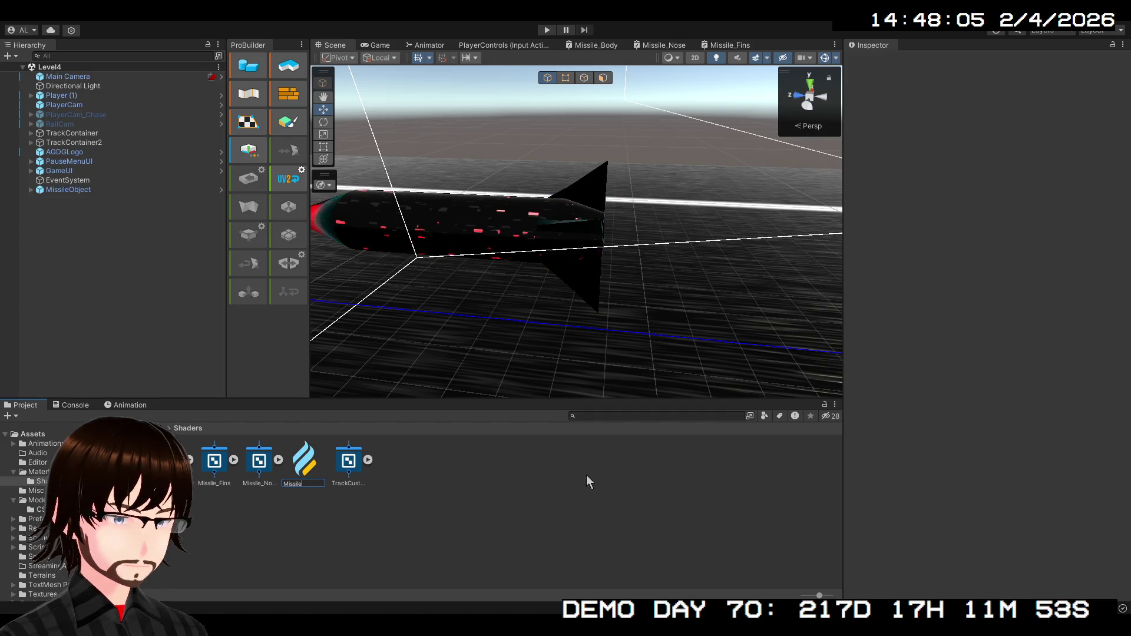
pyautogui.press('BackSpace')
pyautogui.press('BackSpace')
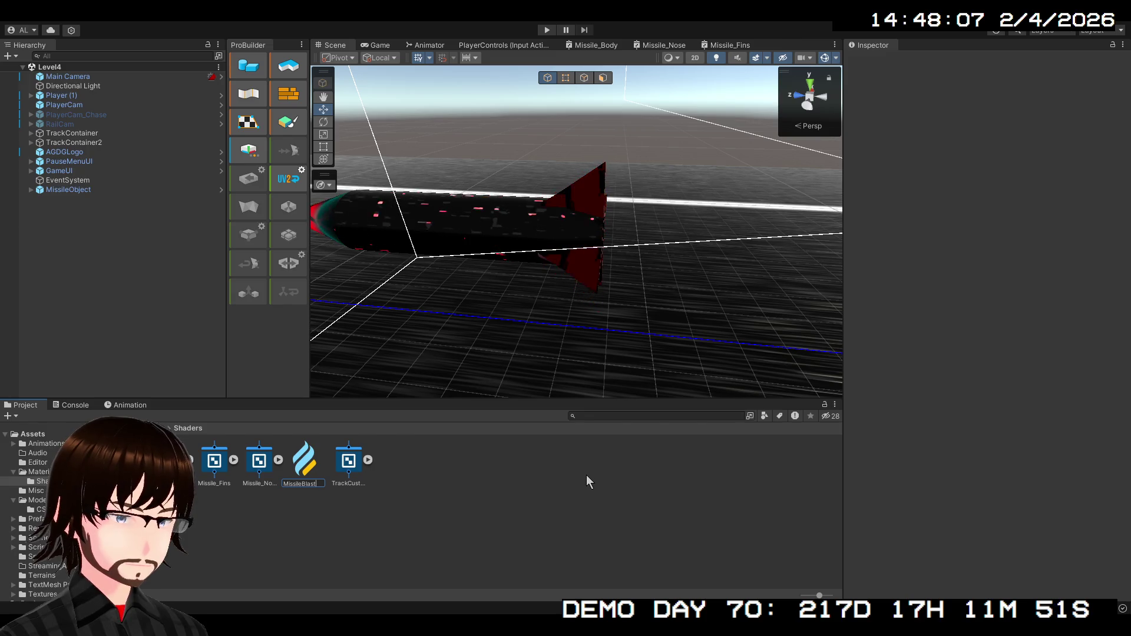
pyautogui.press('BackSpace')
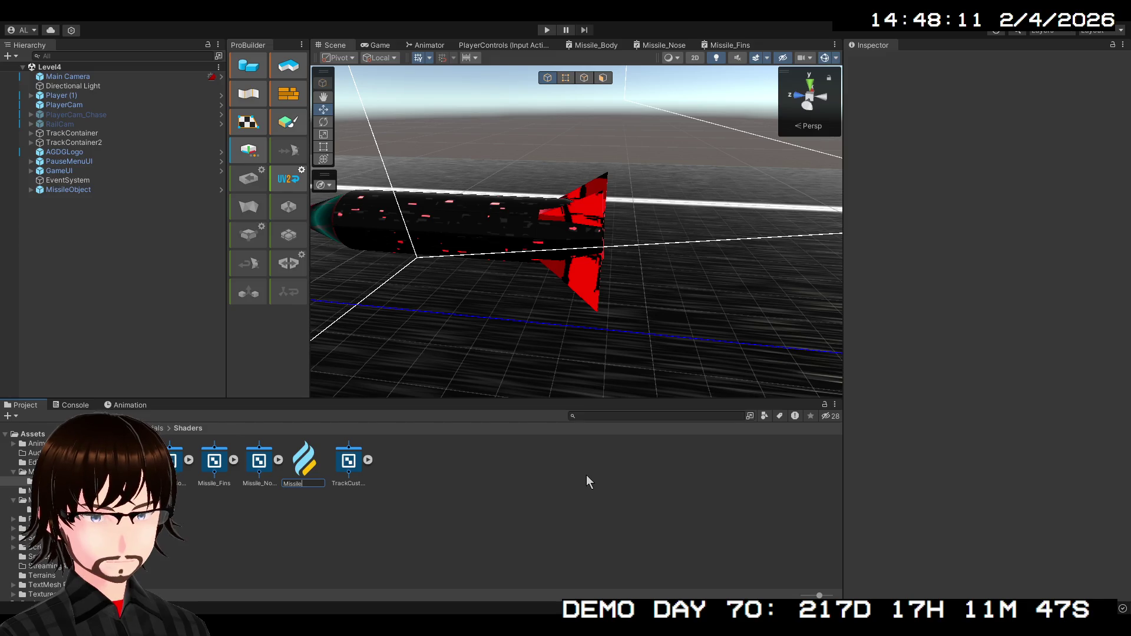
pyautogui.write('Jet')
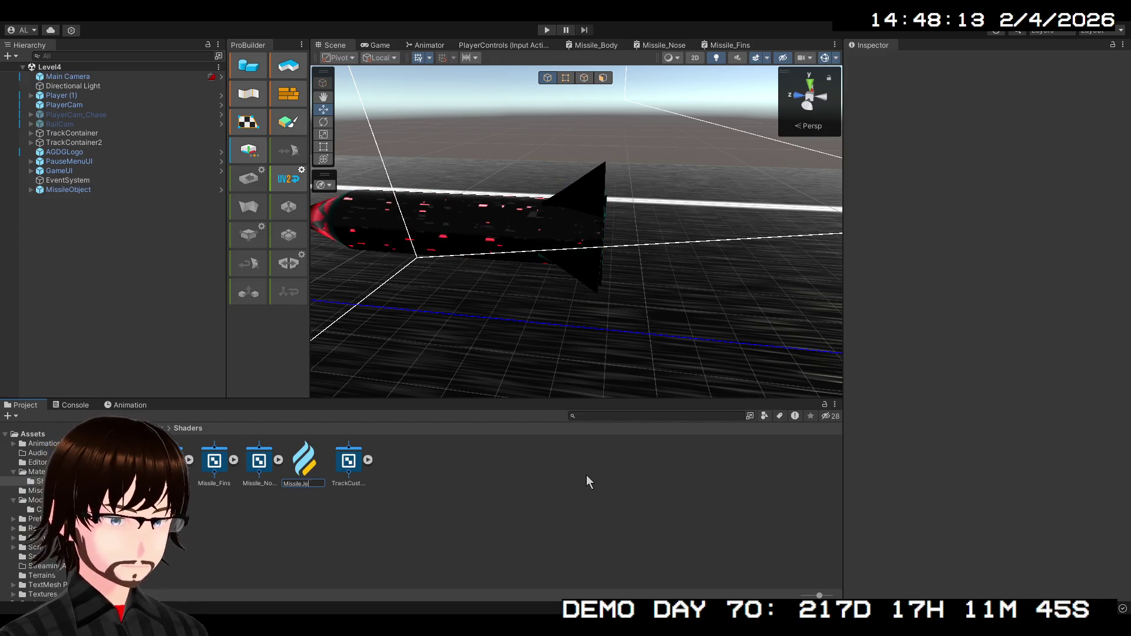
pyautogui.press('Return')
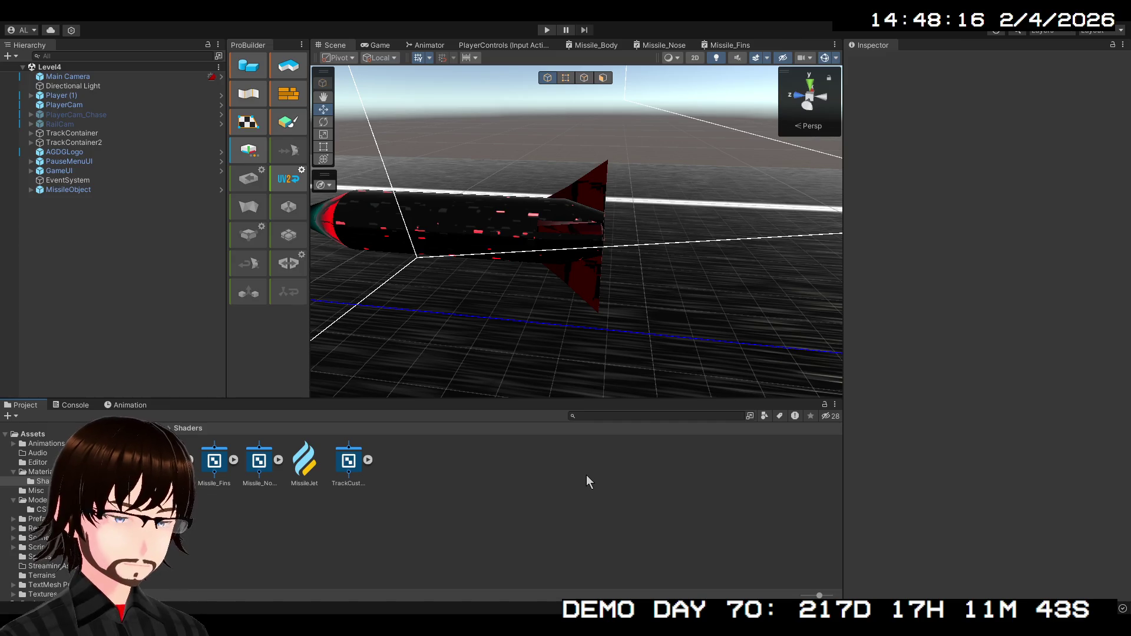
pyautogui.click(314, 467)
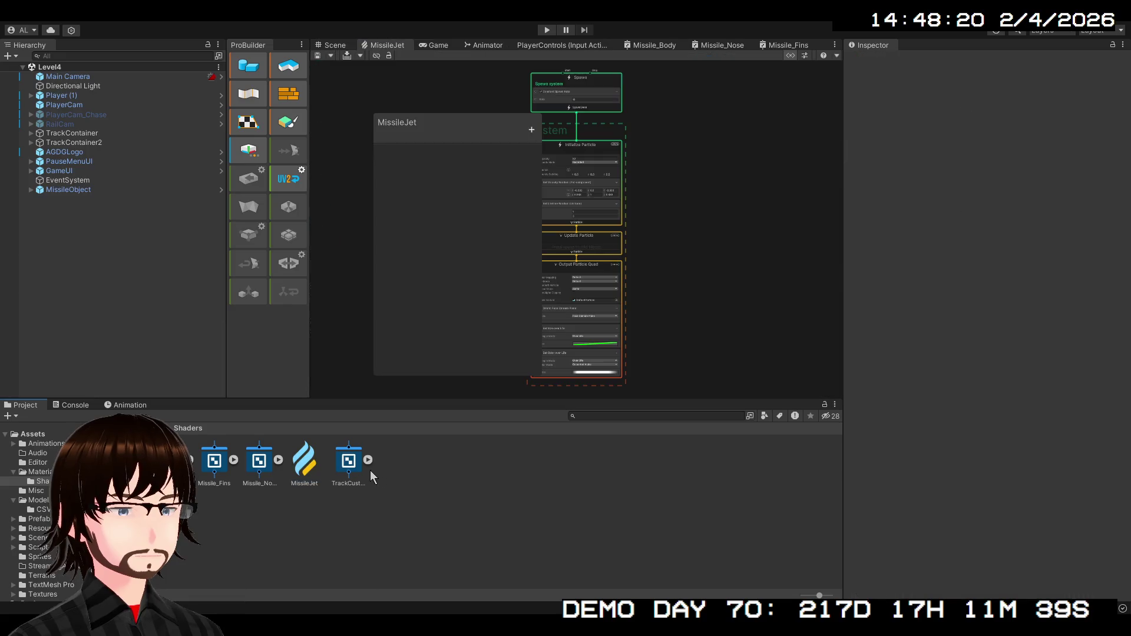
pyautogui.moveTo(549, 177)
pyautogui.mouseDown()
pyautogui.moveTo(664, 264)
pyautogui.moveTo(661, 193)
pyautogui.mouseUp()
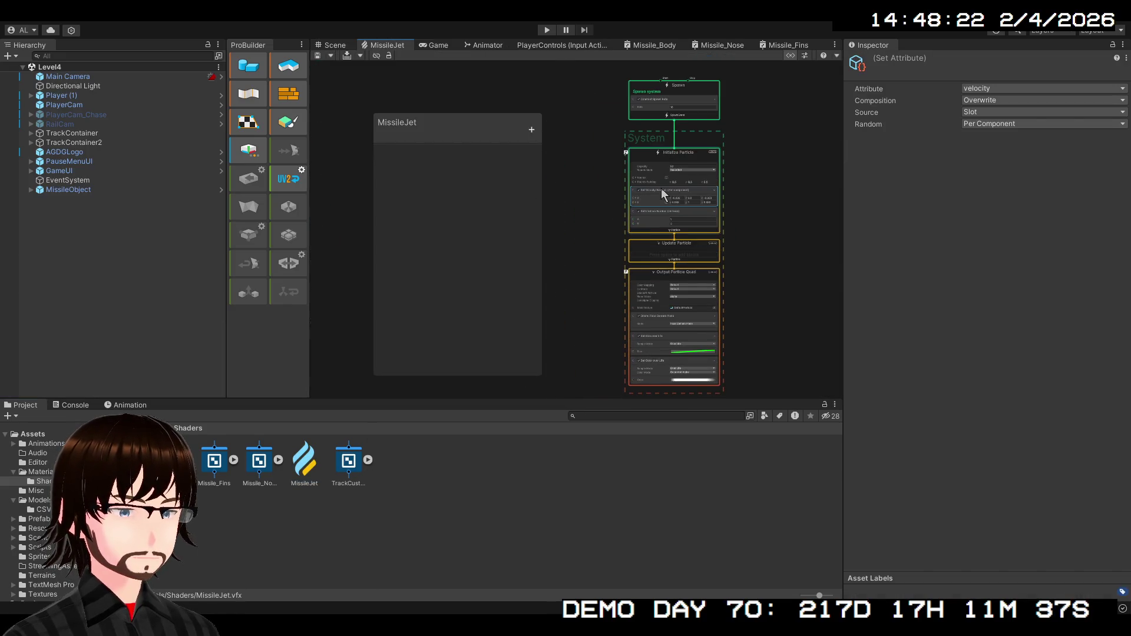
pyautogui.scroll(8, 627, 179)
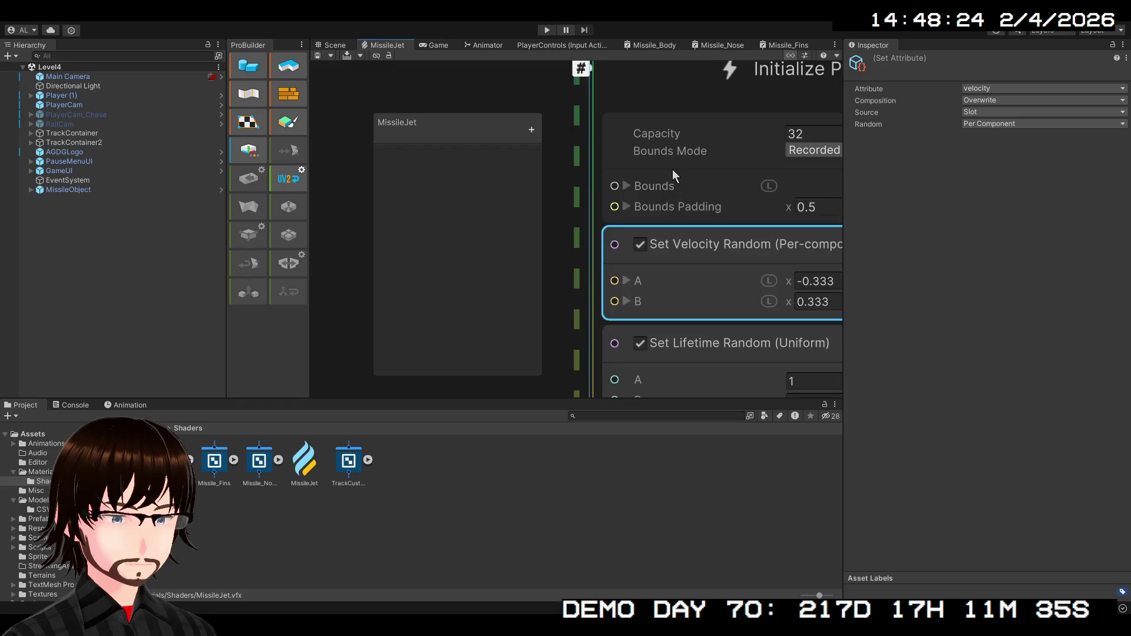
pyautogui.scroll(-5, 673, 169)
pyautogui.moveTo(697, 197)
pyautogui.mouseDown()
pyautogui.moveTo(628, 301)
pyautogui.moveTo(647, 12)
pyautogui.mouseUp()
pyautogui.moveTo(690, 167); pyautogui.dragTo(681, 88)
pyautogui.click(694, 162)
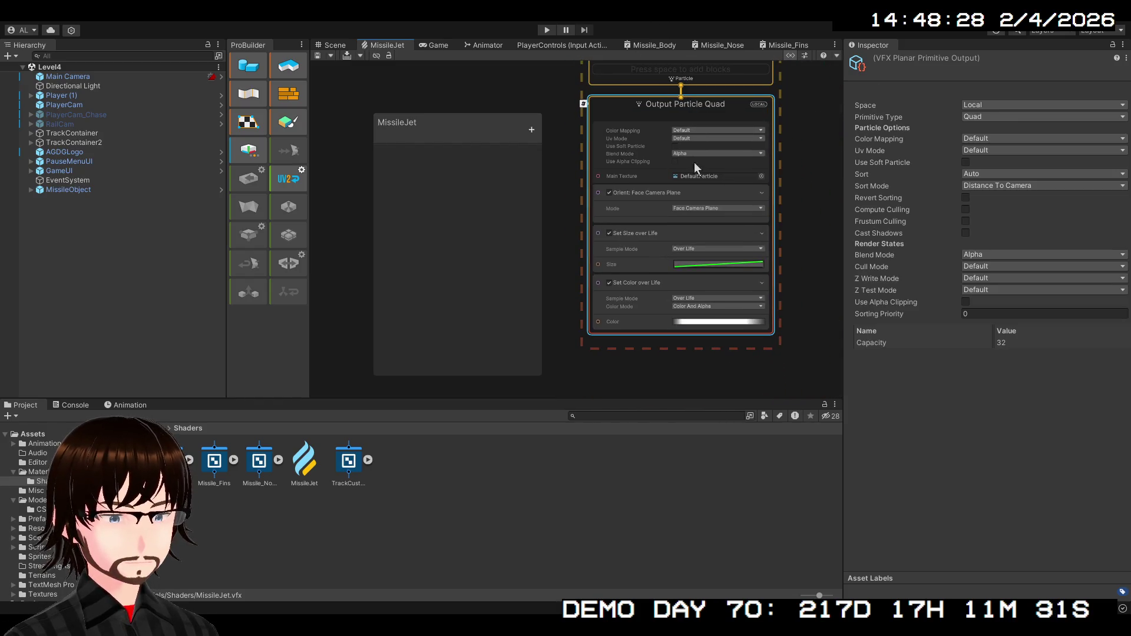
pyautogui.scroll(-5, 777, 302)
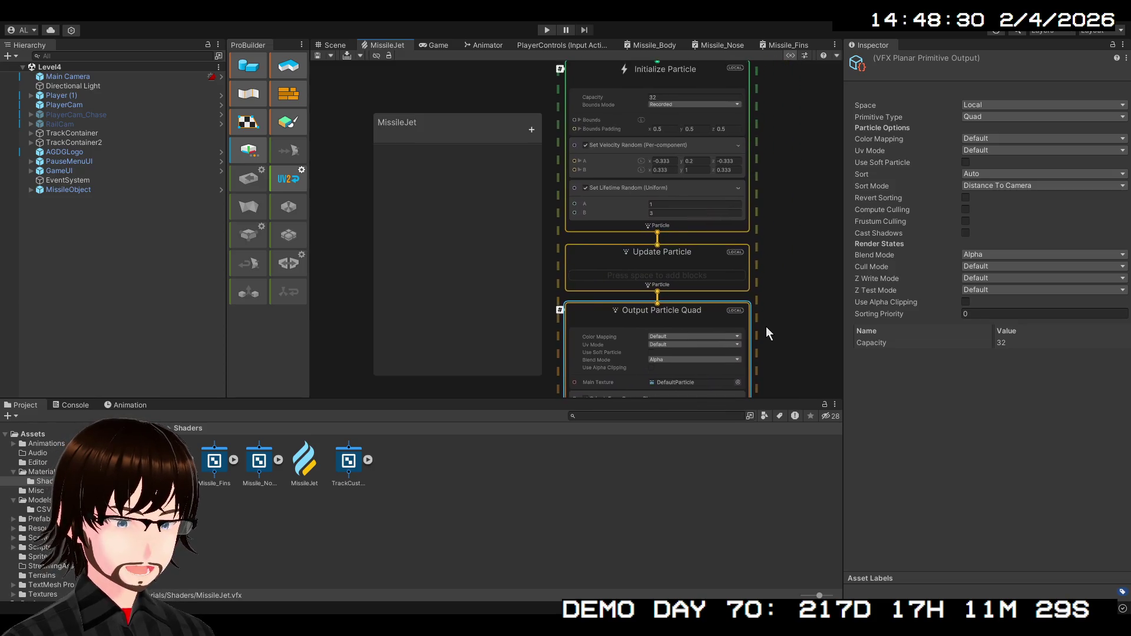
pyautogui.moveTo(785, 192)
pyautogui.mouseDown()
pyautogui.moveTo(776, 233)
pyautogui.moveTo(769, 204)
pyautogui.mouseUp()
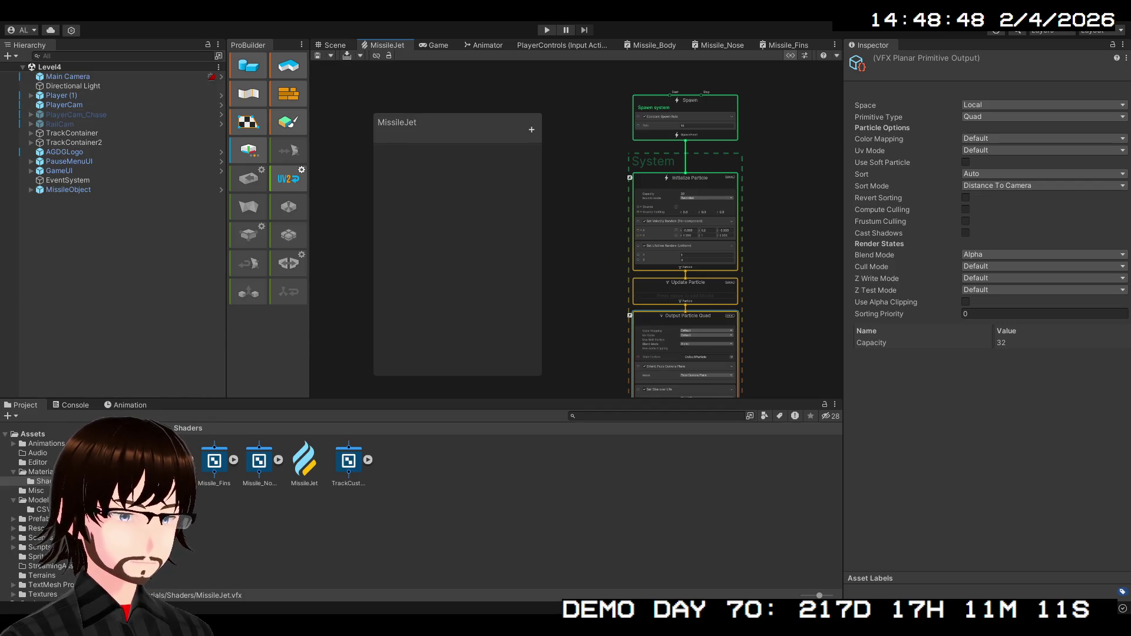
# Open the MissileObject prefab from the Prefabs folder in Prefab Mode.
pyautogui.click(33, 434)
pyautogui.doubleClick(393, 461)
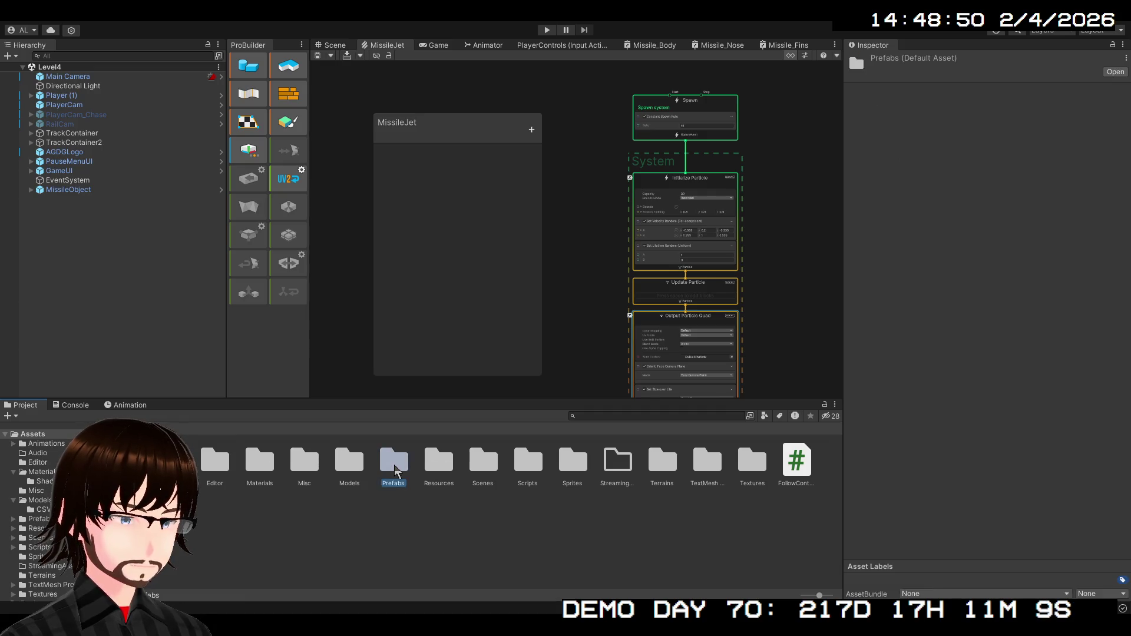
pyautogui.doubleClick(812, 463)
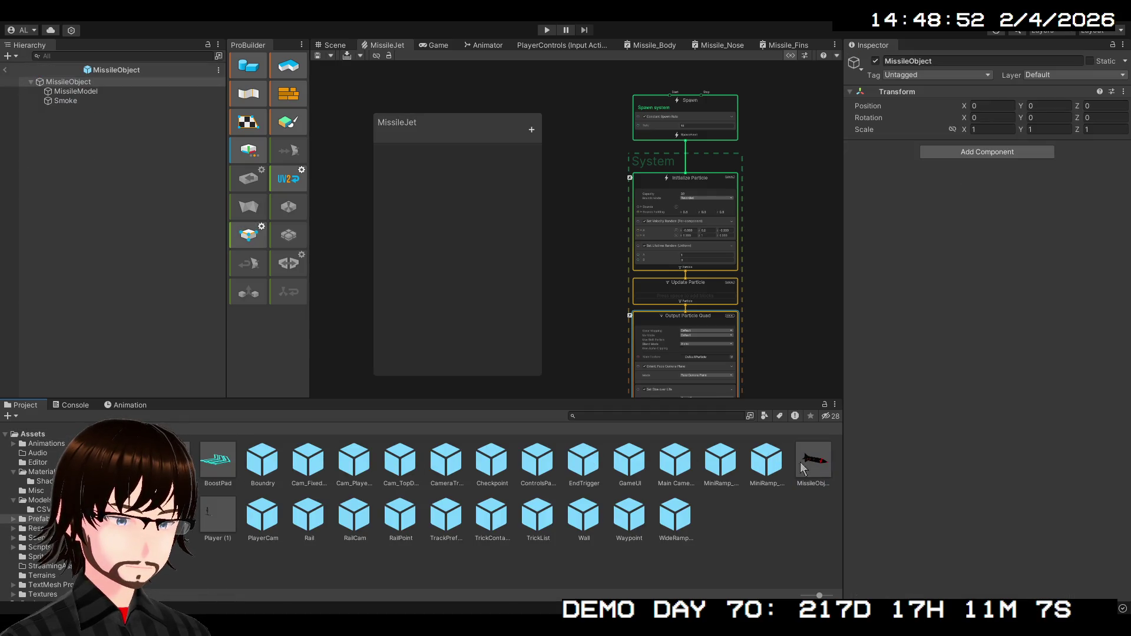
# Add MissileJet.vfx from Materials/Shaders as a child of MissileObject in the Hierarchy.
pyautogui.click(33, 434)
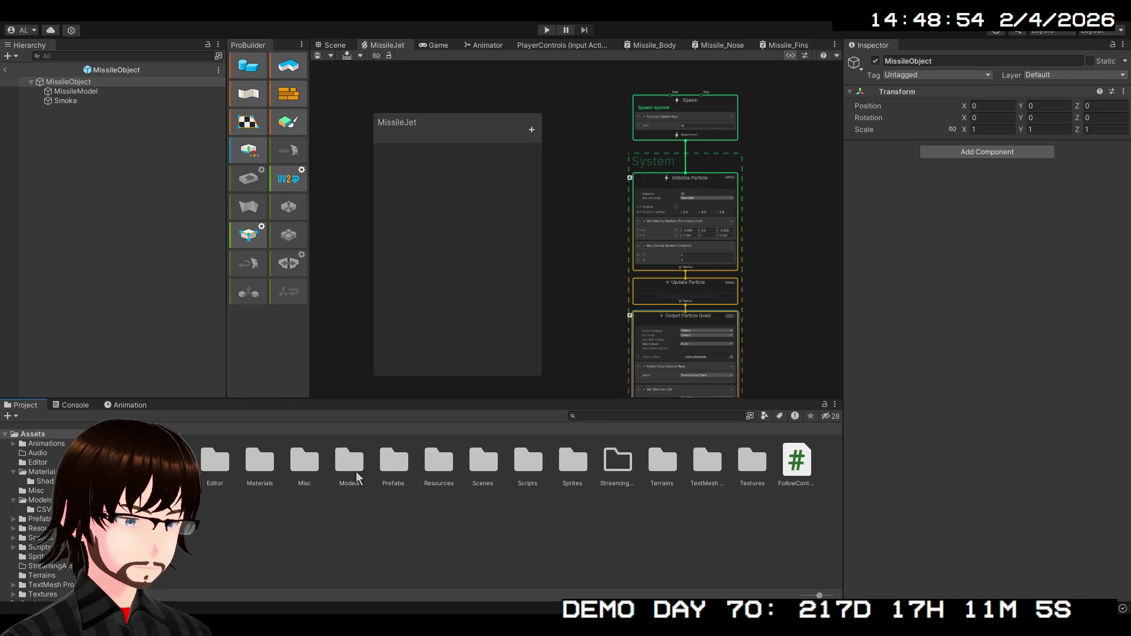
pyautogui.click(263, 469)
pyautogui.doubleClick(263, 465)
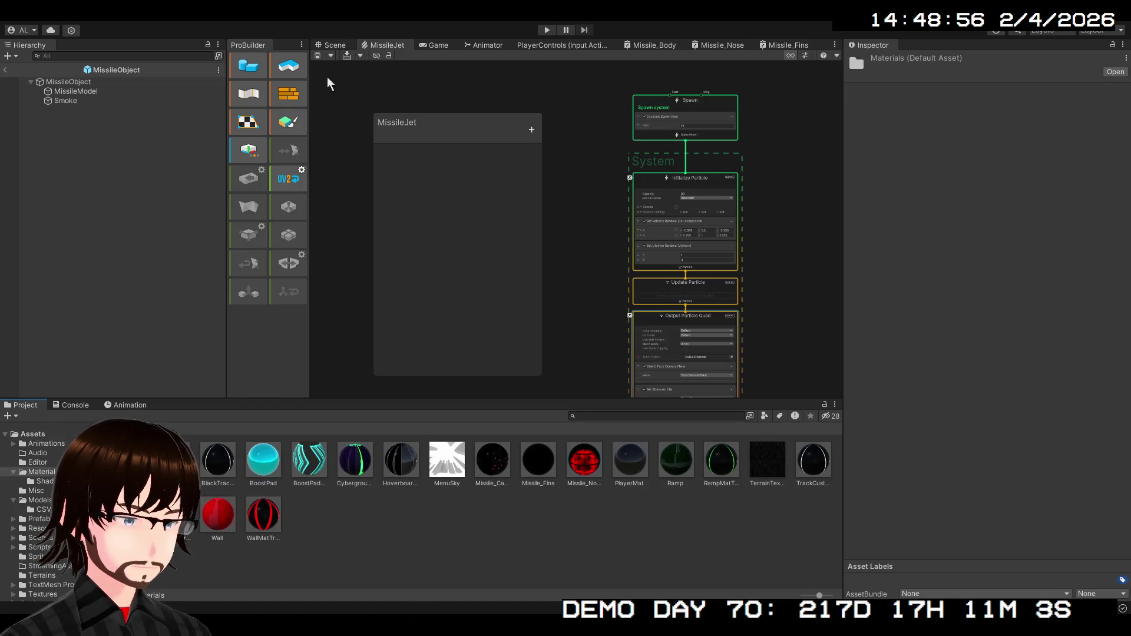
pyautogui.click(334, 46)
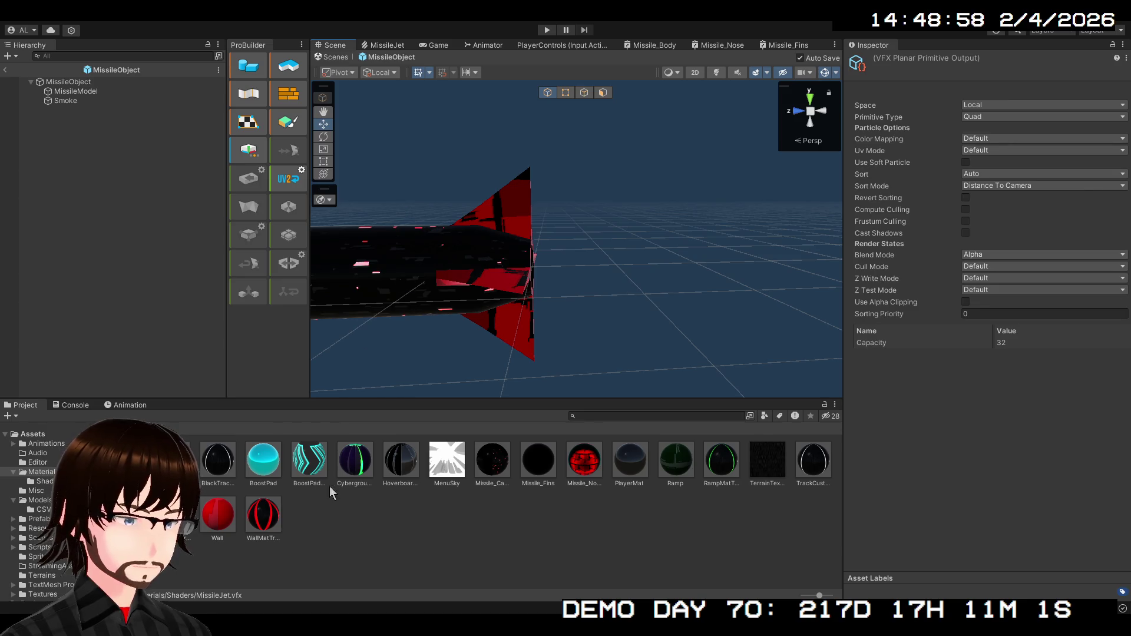
pyautogui.click(93, 432)
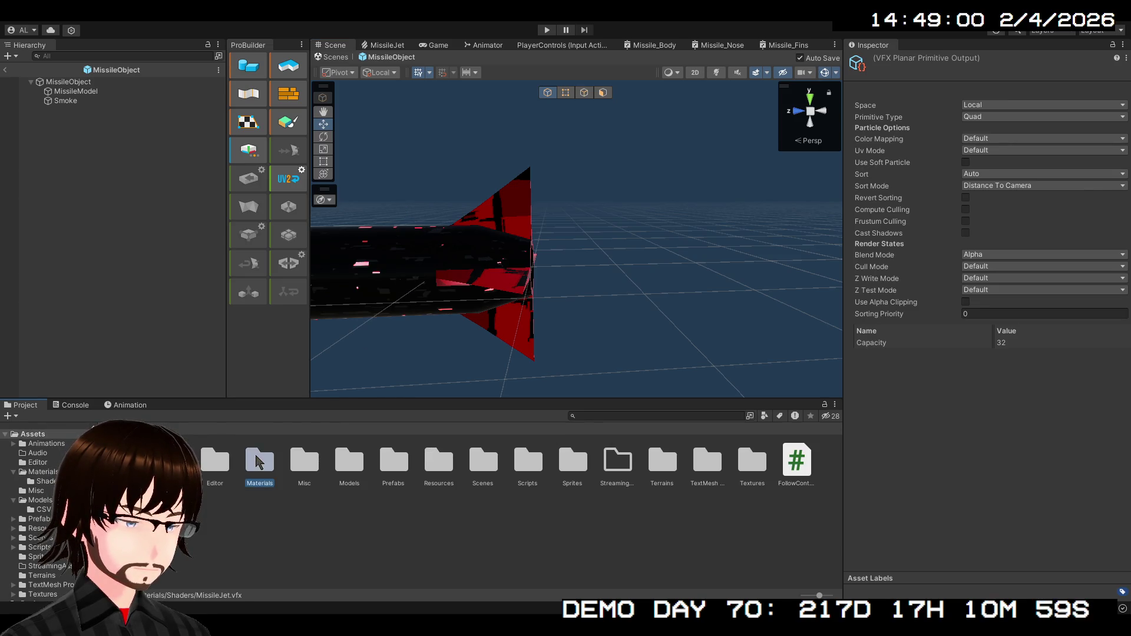
pyautogui.doubleClick(259, 462)
pyautogui.doubleClick(171, 460)
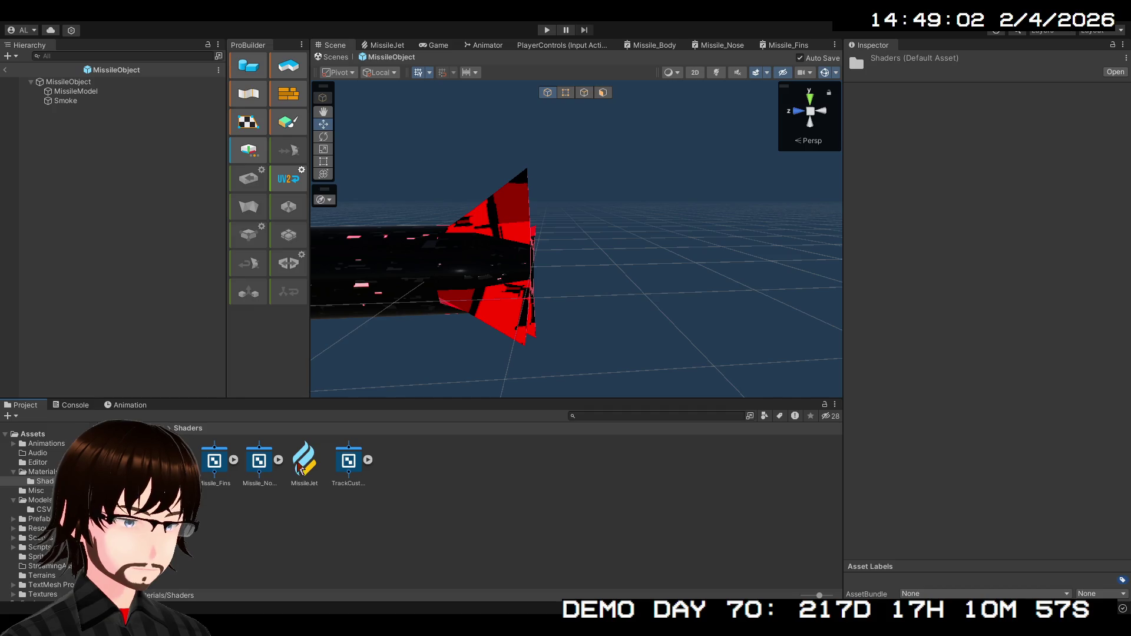
pyautogui.moveTo(300, 469); pyautogui.dragTo(73, 85)
pyautogui.moveTo(560, 298)
pyautogui.mouseDown()
pyautogui.moveTo(570, 296)
pyautogui.moveTo(541, 298)
pyautogui.moveTo(581, 295)
pyautogui.moveTo(662, 337)
pyautogui.mouseUp()
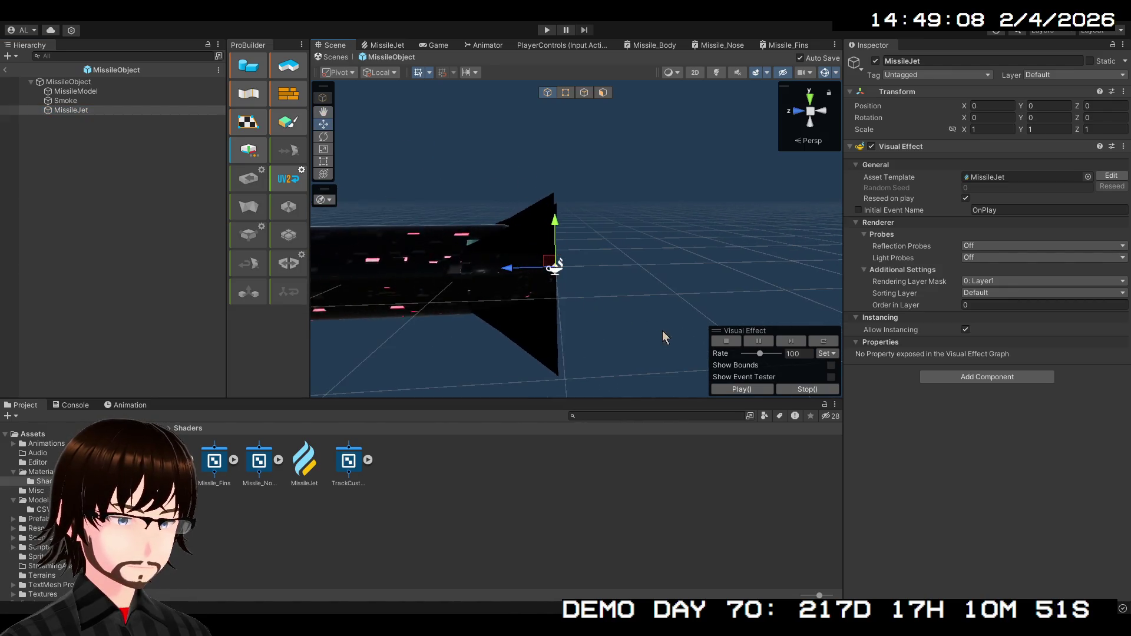
# Pause and resume the MissileJet effect, orbit to the rear, and undo the accidental MissileJet move.
pyautogui.click(757, 342)
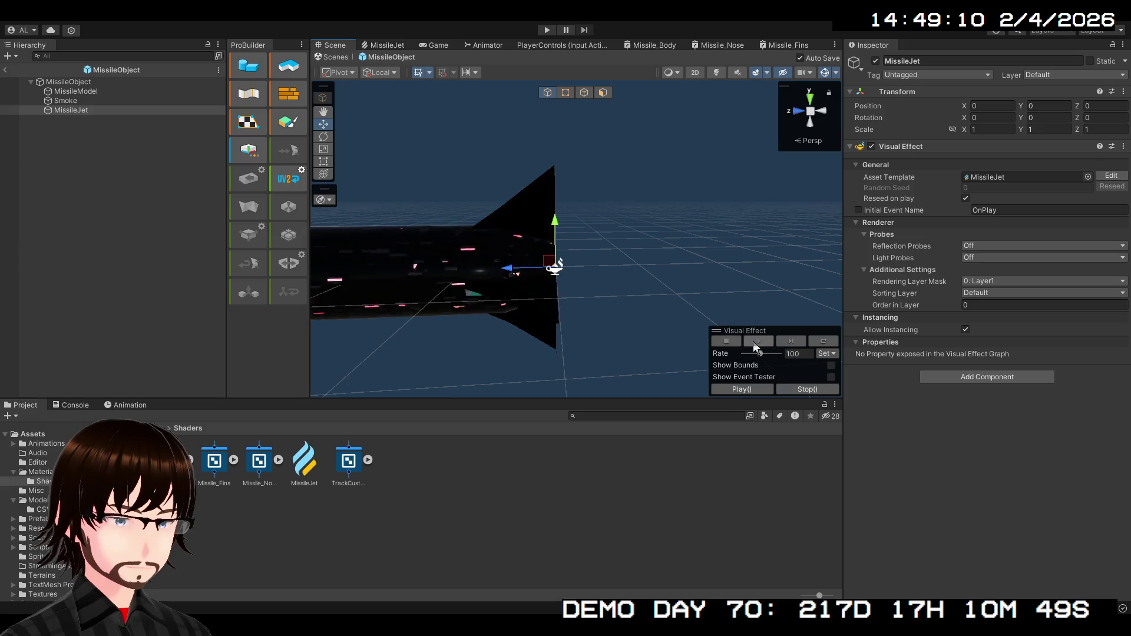
pyautogui.click(751, 389)
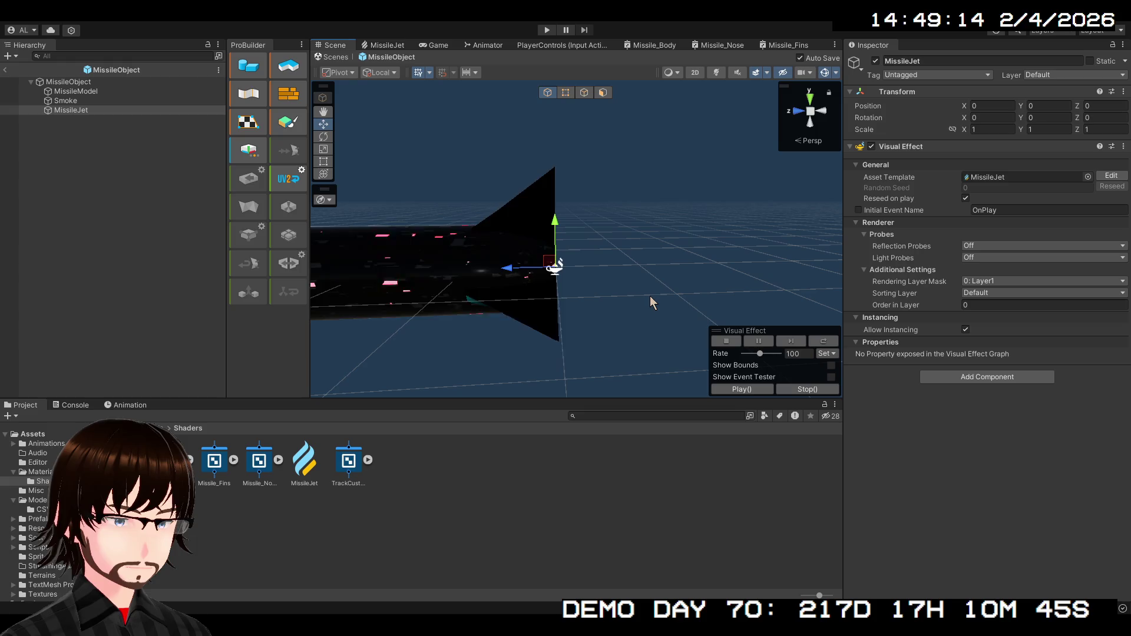
pyautogui.moveTo(651, 302)
pyautogui.mouseDown()
pyautogui.moveTo(621, 285)
pyautogui.moveTo(479, 311)
pyautogui.moveTo(384, 308)
pyautogui.moveTo(593, 304)
pyautogui.moveTo(513, 241)
pyautogui.moveTo(590, 277)
pyautogui.moveTo(592, 292)
pyautogui.mouseUp()
pyautogui.hotkey('ctrl', 'z')
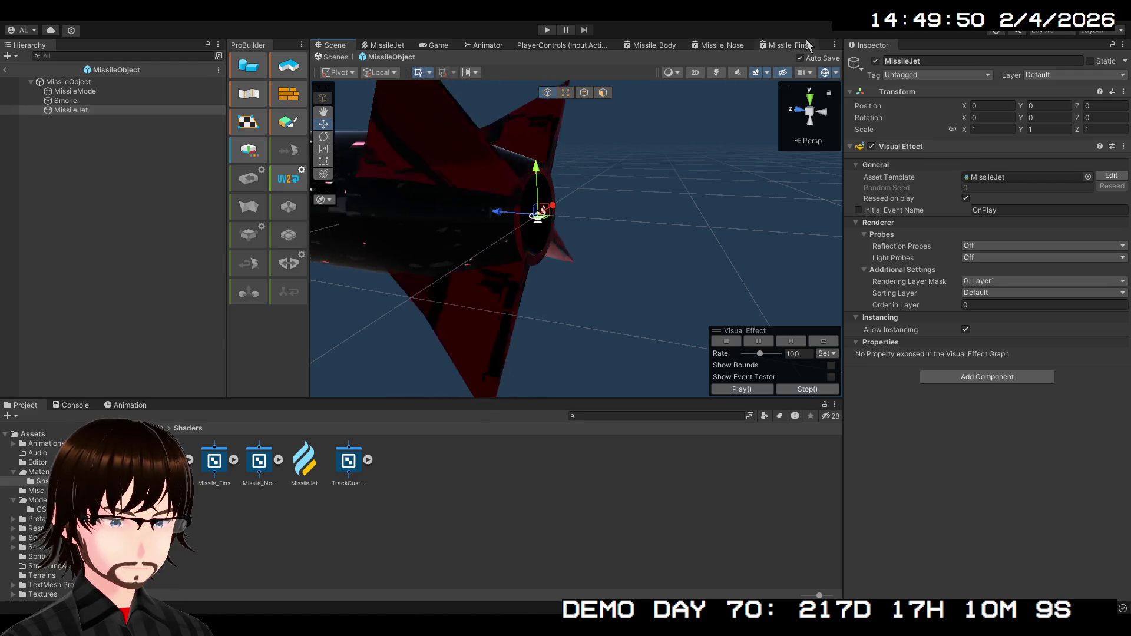
# Close the Missile_Body, Missile_Nose and Missile_Fins shader graph tabs.
pyautogui.click(664, 46)
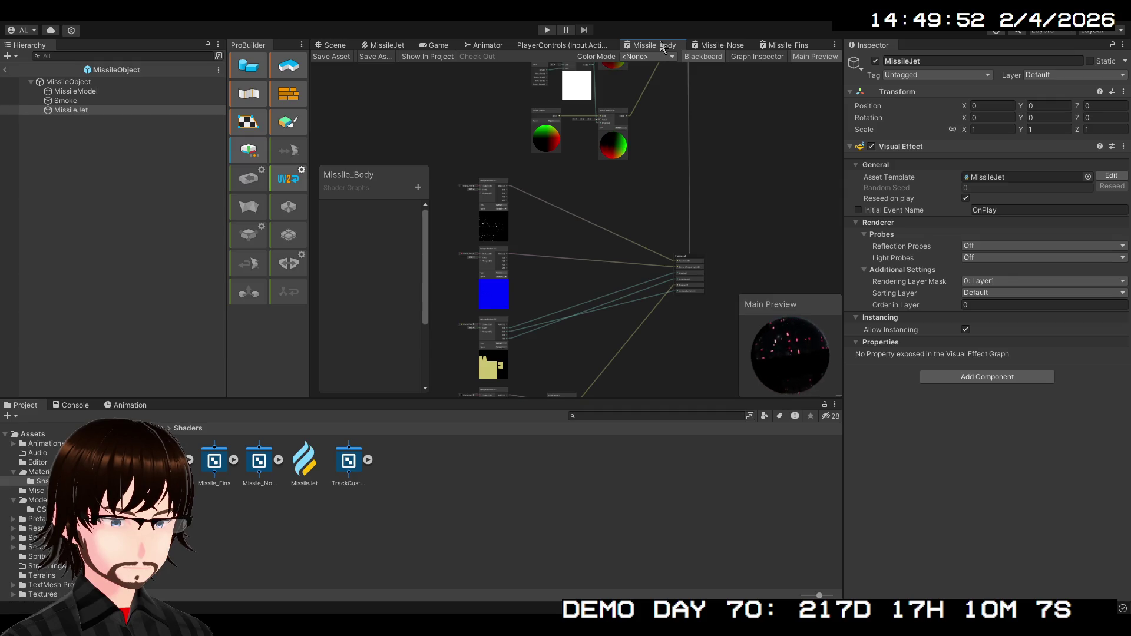
pyautogui.middleClick(662, 46)
pyautogui.middleClick(660, 44)
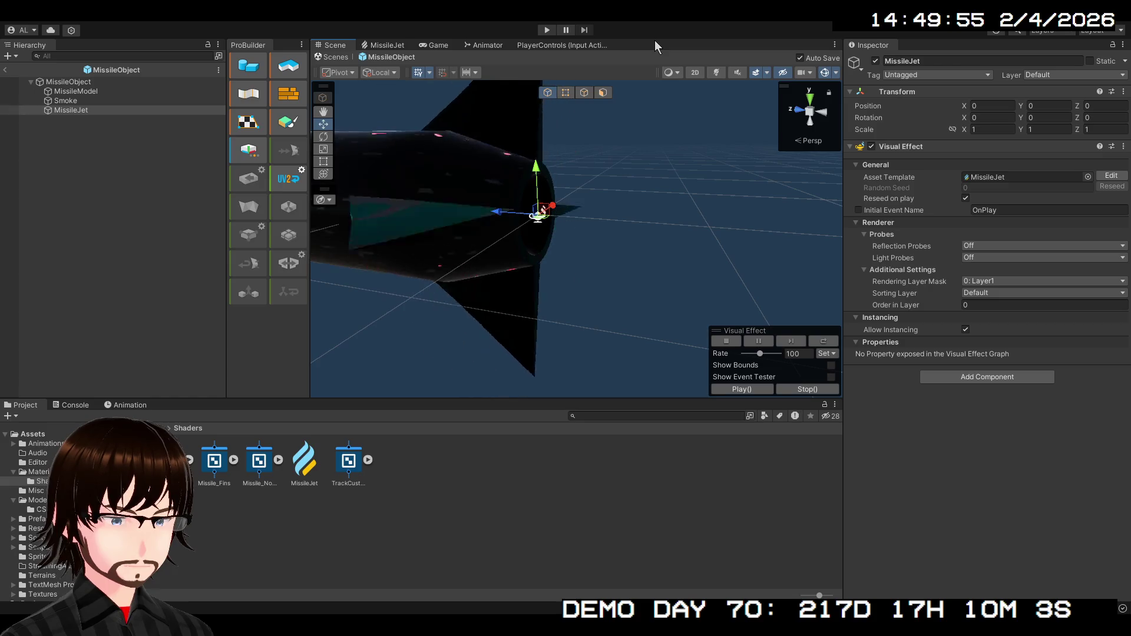
pyautogui.middleClick(655, 41)
# Dock the MissileJet VFX graph right of the Scene view, shrink its blackboard, and zoom onto Spawn.
pyautogui.click(397, 43)
pyautogui.moveTo(398, 42); pyautogui.dragTo(777, 227)
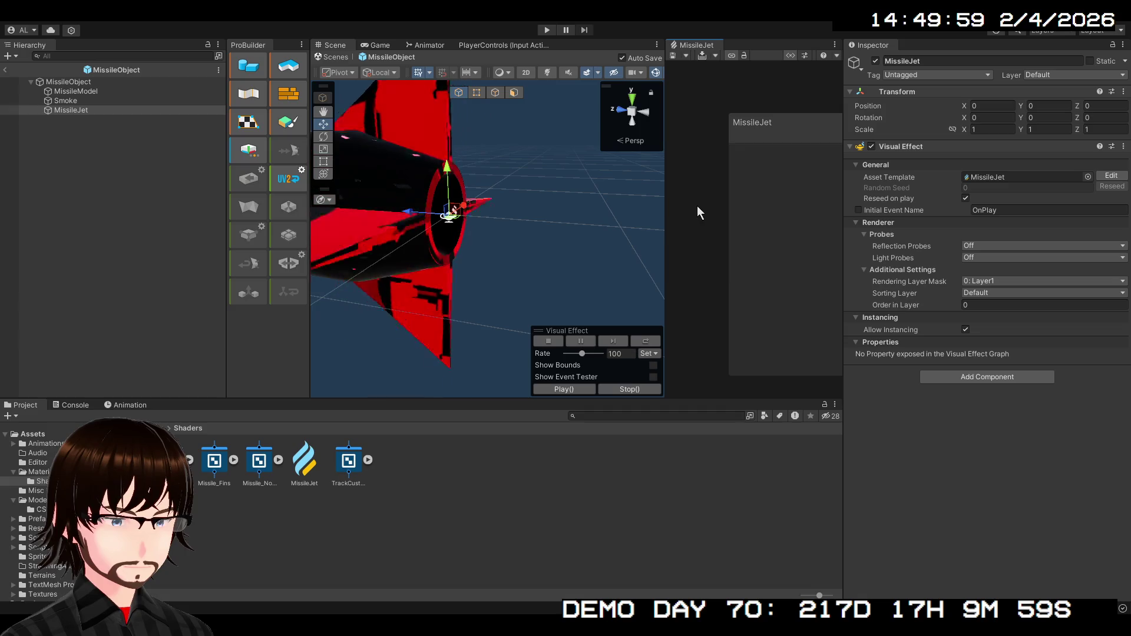
pyautogui.moveTo(665, 209); pyautogui.dragTo(601, 212)
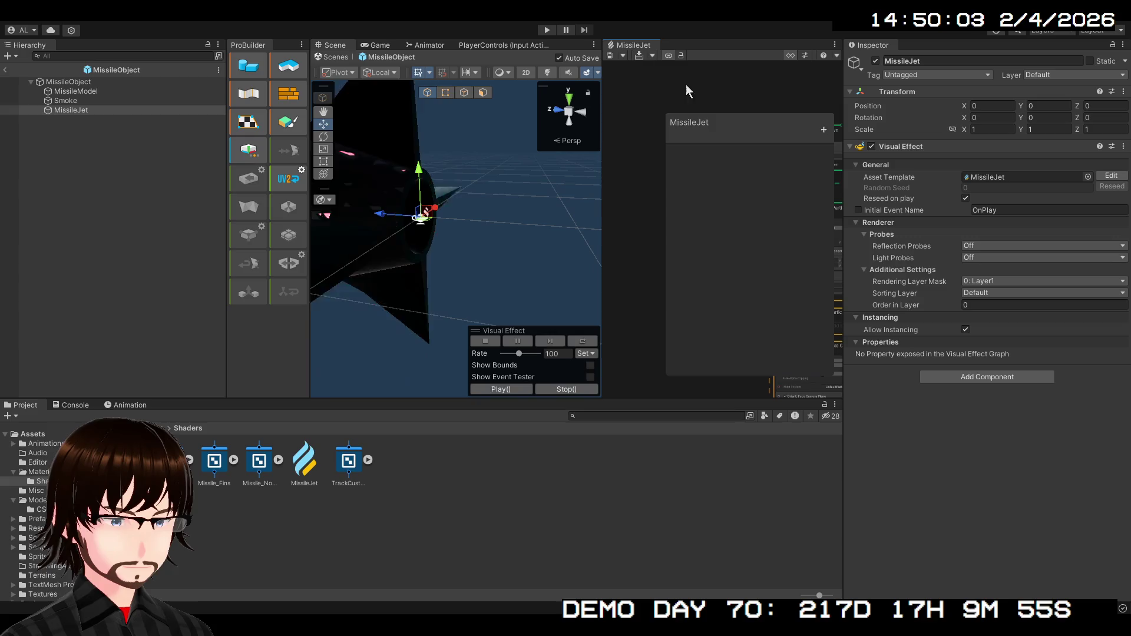
pyautogui.moveTo(775, 120)
pyautogui.mouseDown()
pyautogui.moveTo(716, 137)
pyautogui.moveTo(646, 81)
pyautogui.mouseUp()
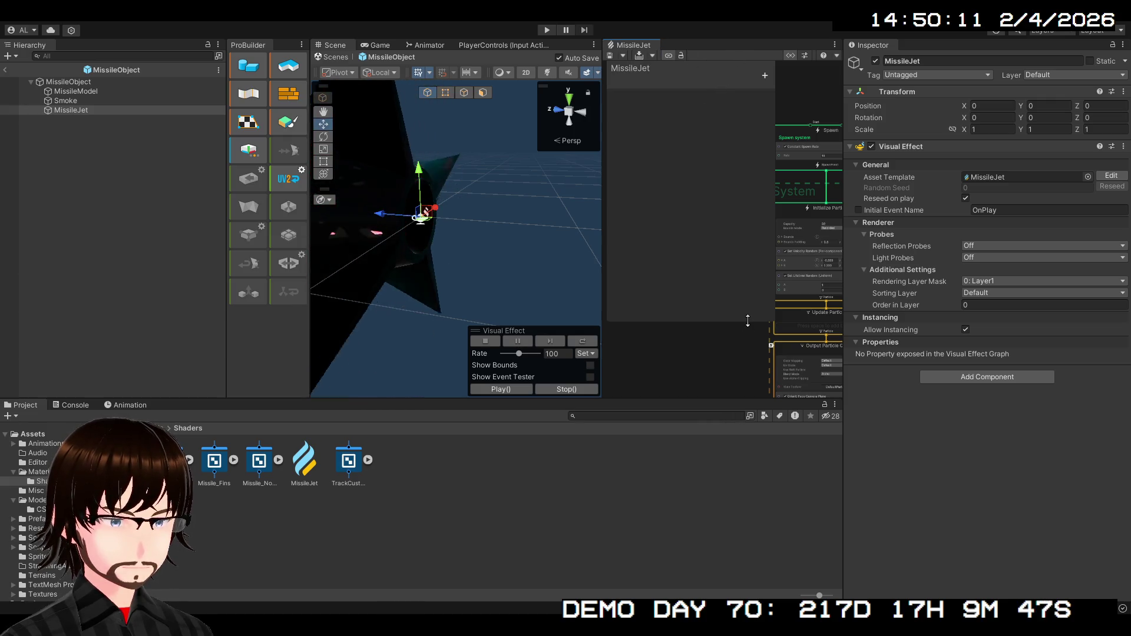
pyautogui.moveTo(748, 325); pyautogui.dragTo(713, 175)
pyautogui.moveTo(677, 239); pyautogui.dragTo(736, 288)
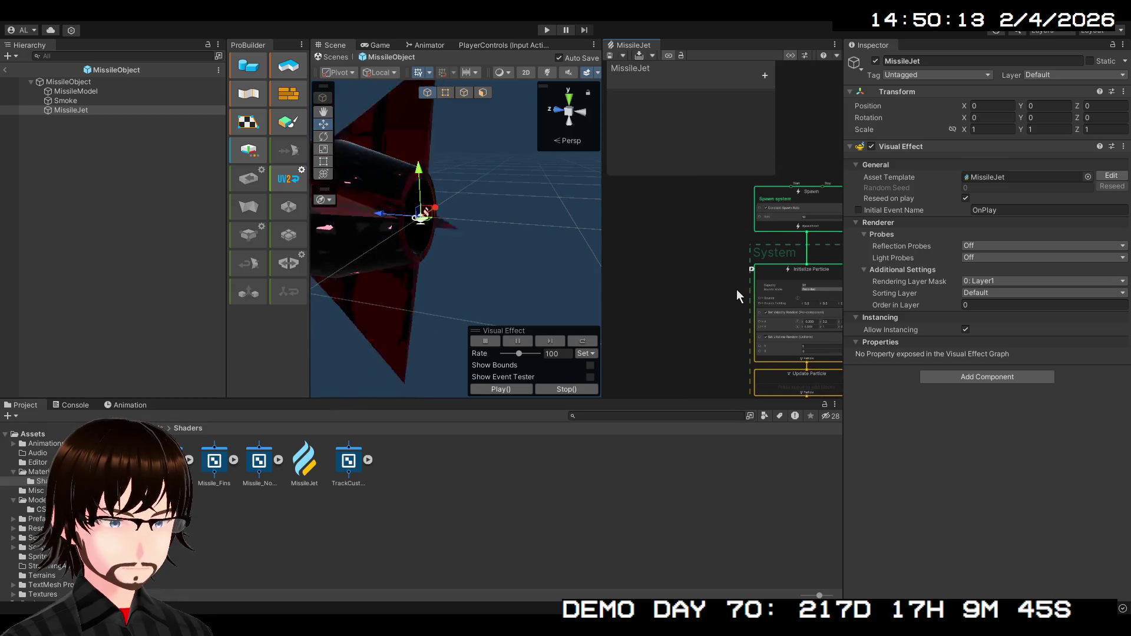
pyautogui.scroll(6, 736, 288)
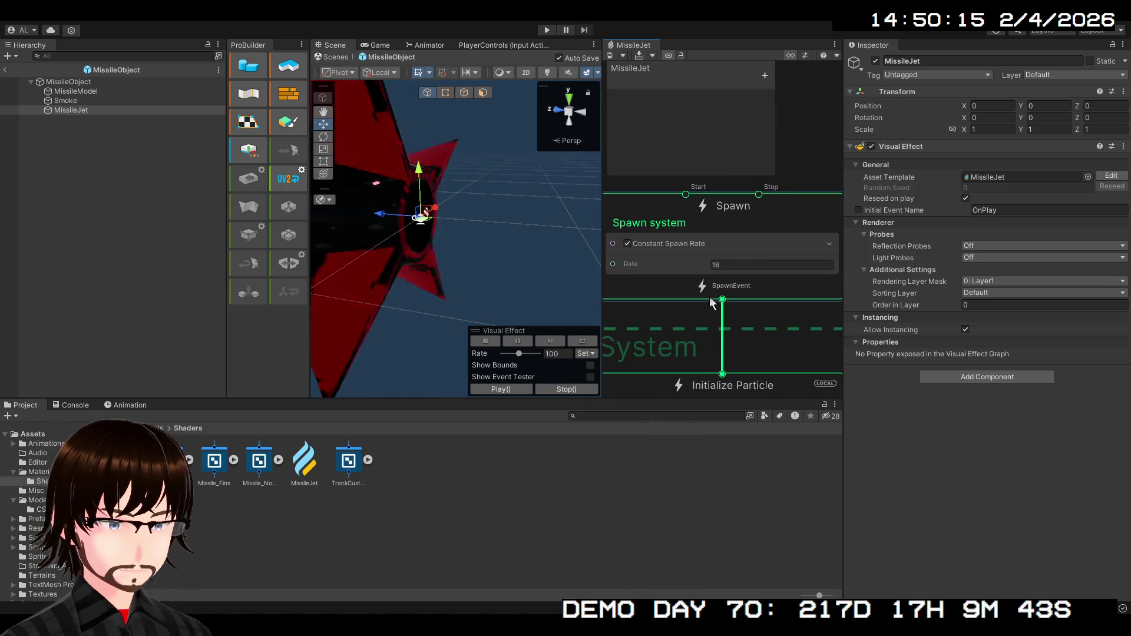
# Set the Spawn context's Constant Spawn Rate to 100.
pyautogui.click(715, 266)
pyautogui.moveTo(710, 263)
pyautogui.mouseDown()
pyautogui.moveTo(801, 258)
pyautogui.moveTo(831, 283)
pyautogui.moveTo(696, 275)
pyautogui.mouseUp()
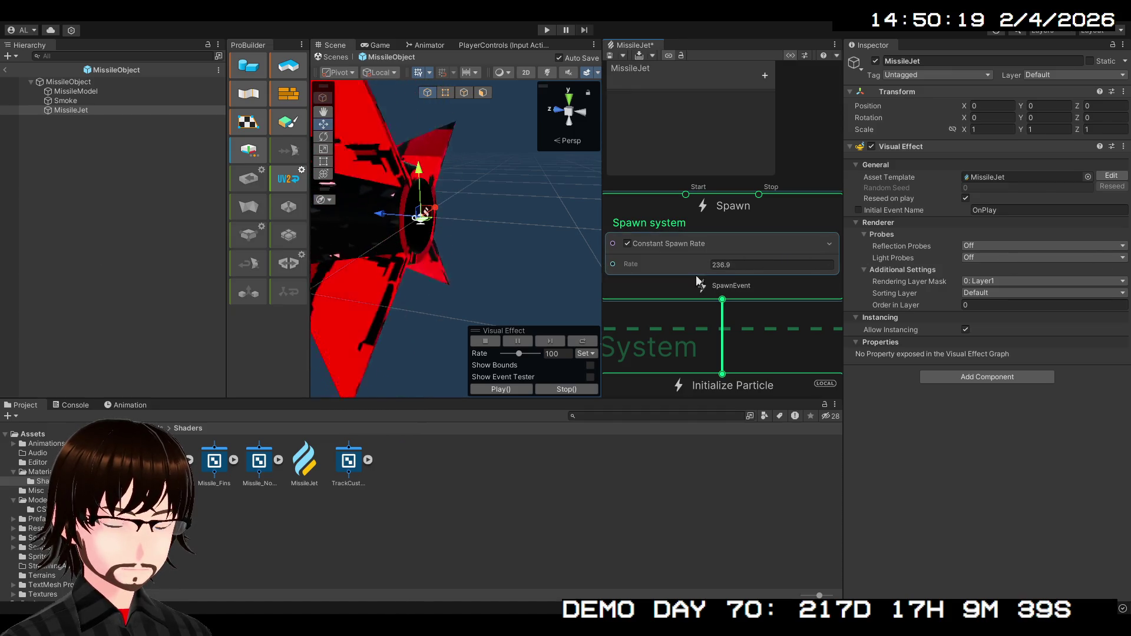
pyautogui.click(739, 267)
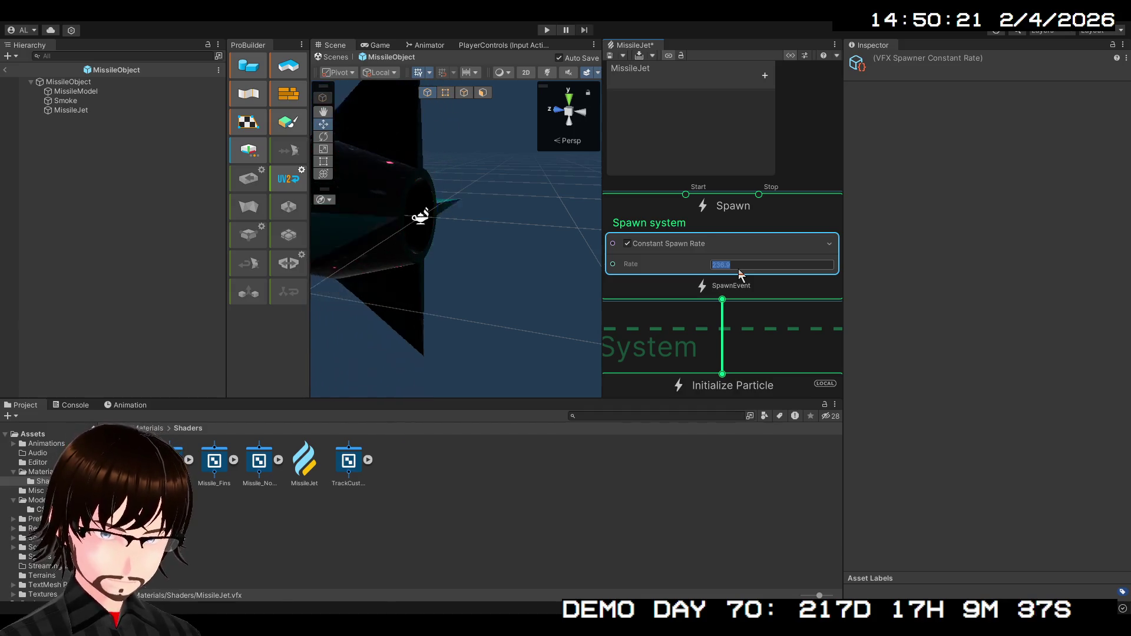
pyautogui.write('100')
pyautogui.press('Return')
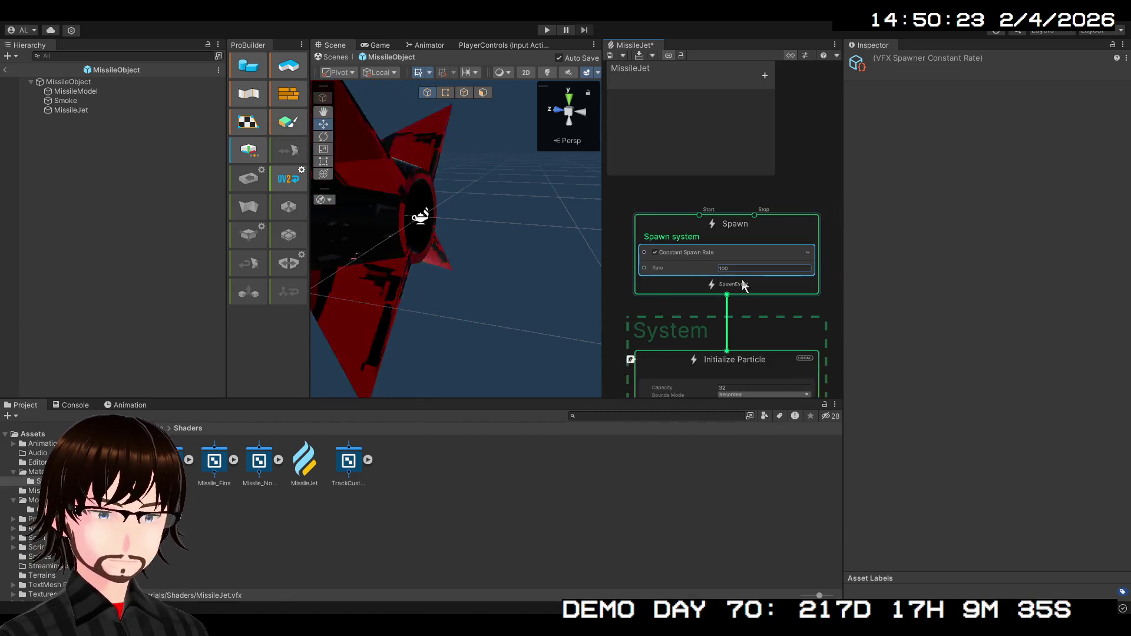
# Pan to Initialize Particle and select the Set Velocity Random block.
pyautogui.scroll(-2, 748, 289)
pyautogui.scroll(4, 755, 298)
pyautogui.moveTo(752, 297); pyautogui.dragTo(716, 189)
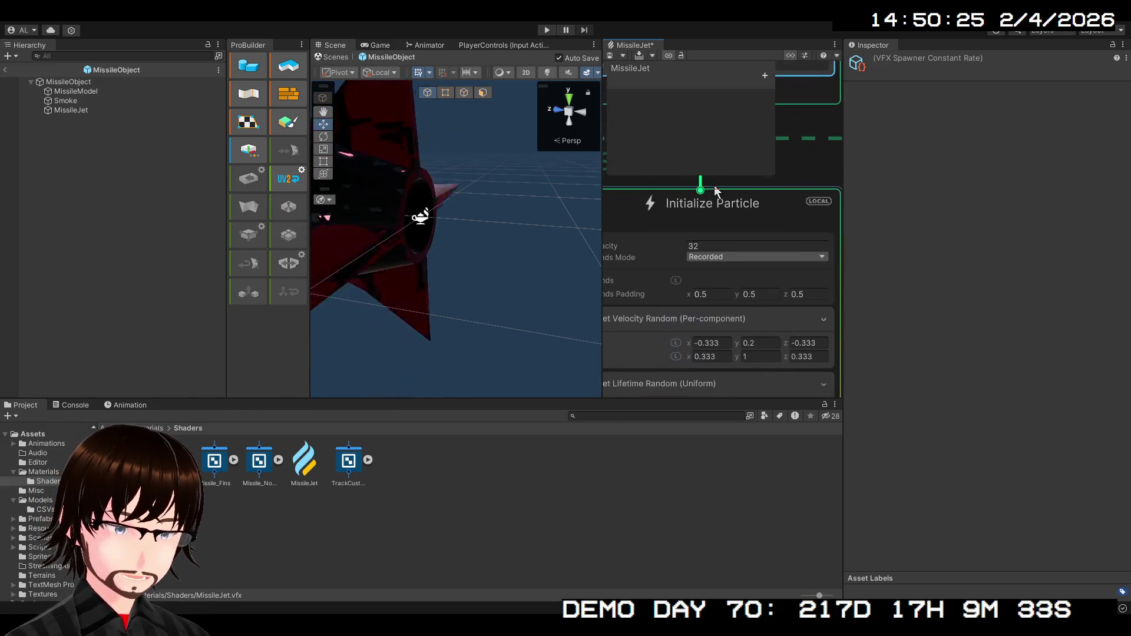
pyautogui.scroll(-2, 704, 282)
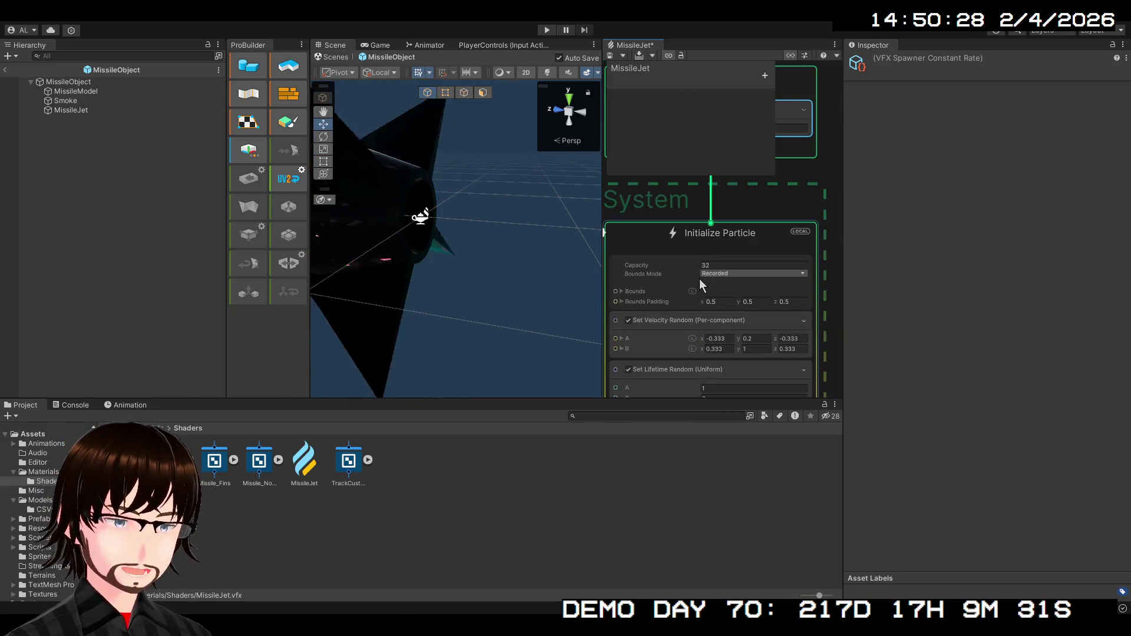
pyautogui.moveTo(669, 320); pyautogui.dragTo(676, 238)
pyautogui.write('0')
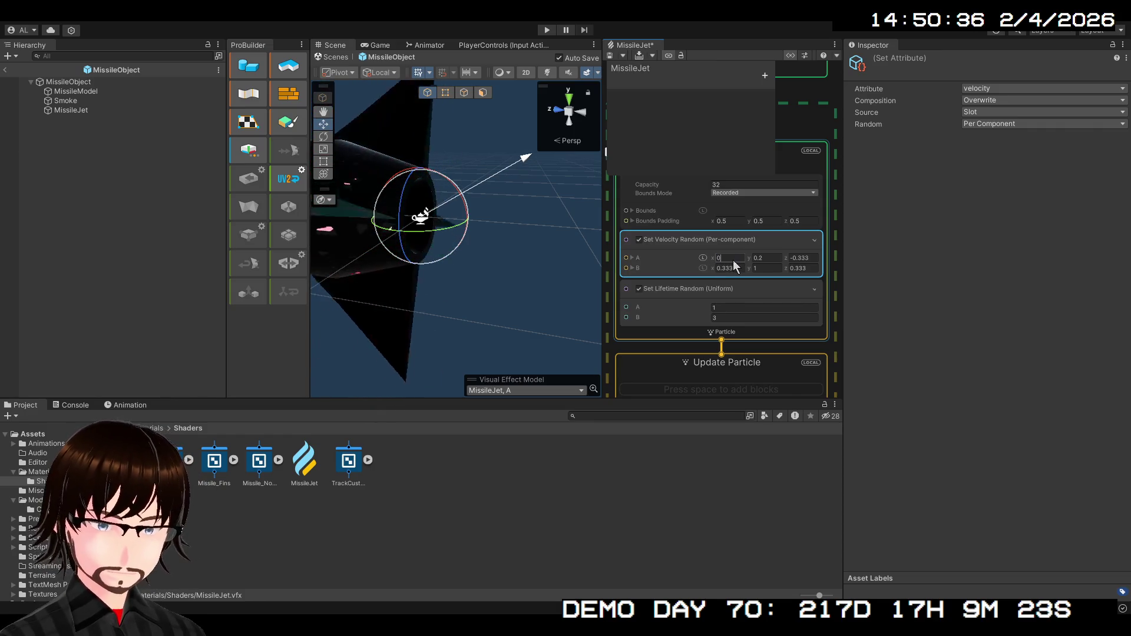
# Set Set Velocity Random's A to (0, 0, -0.45) and B to (0, 0, 0).
pyautogui.click(773, 257)
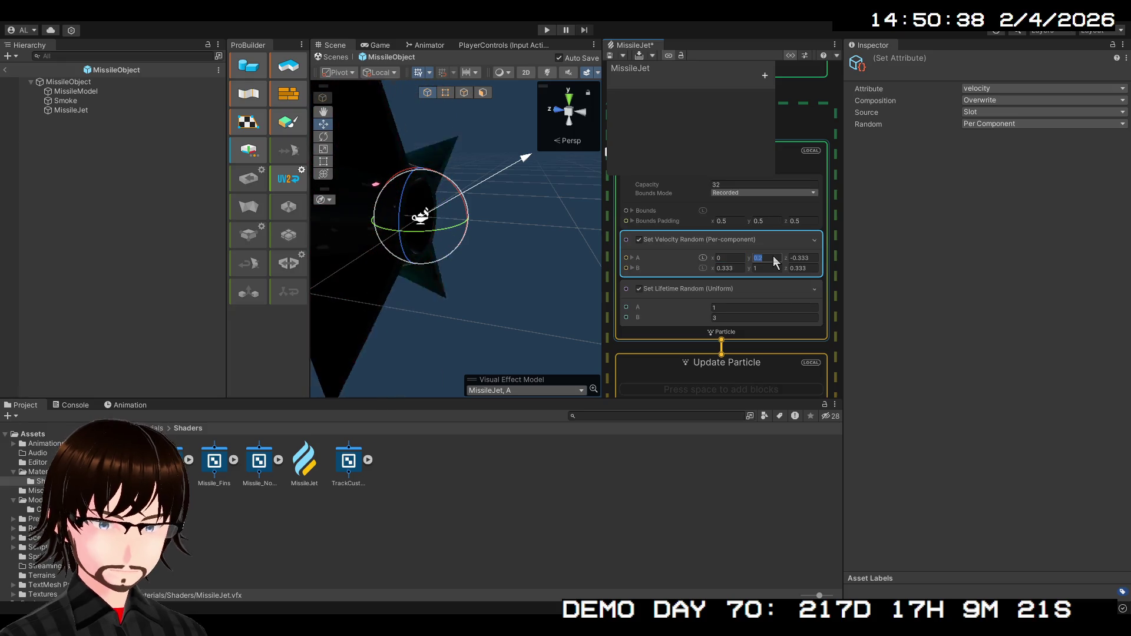
pyautogui.write('0')
pyautogui.click(807, 260)
pyautogui.write('-0.08')
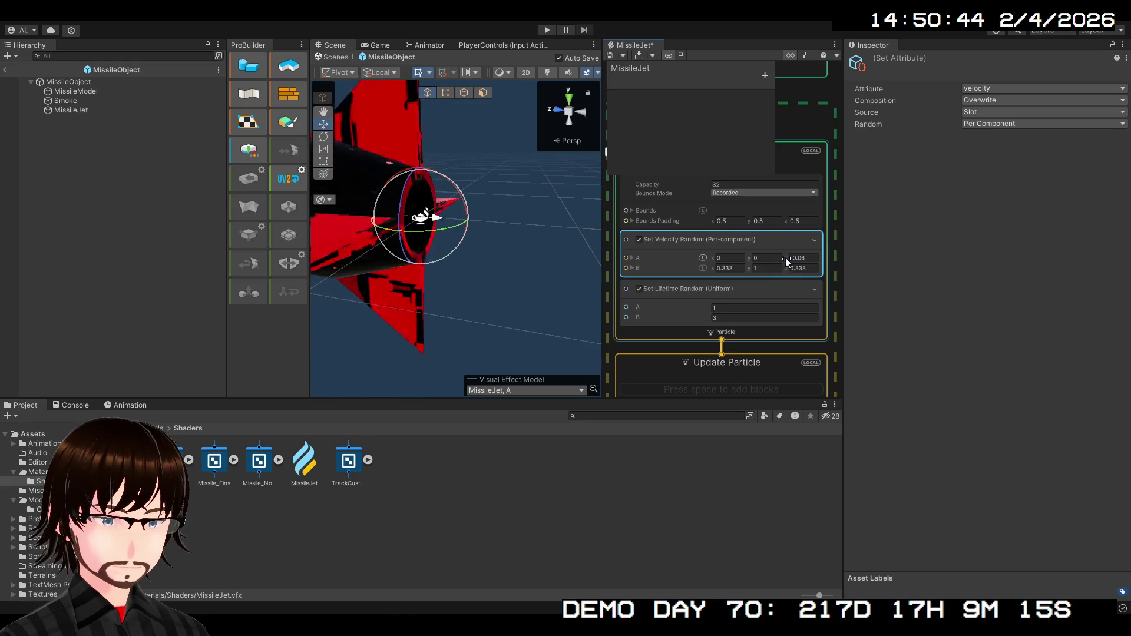
pyautogui.moveTo(786, 261); pyautogui.dragTo(783, 261)
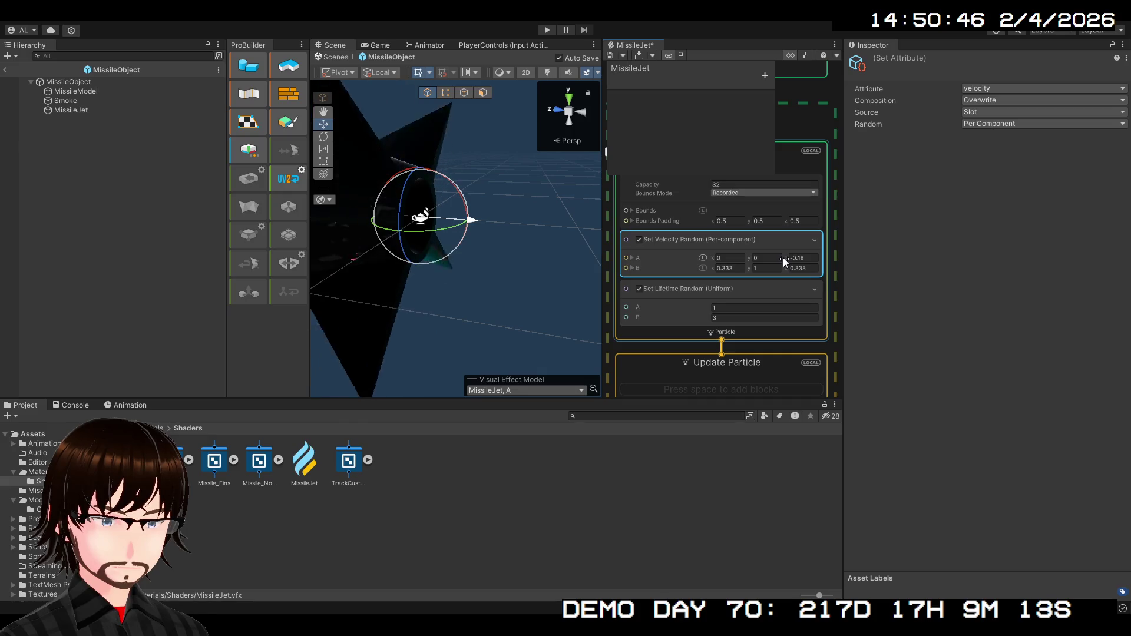
pyautogui.moveTo(783, 257); pyautogui.dragTo(782, 257)
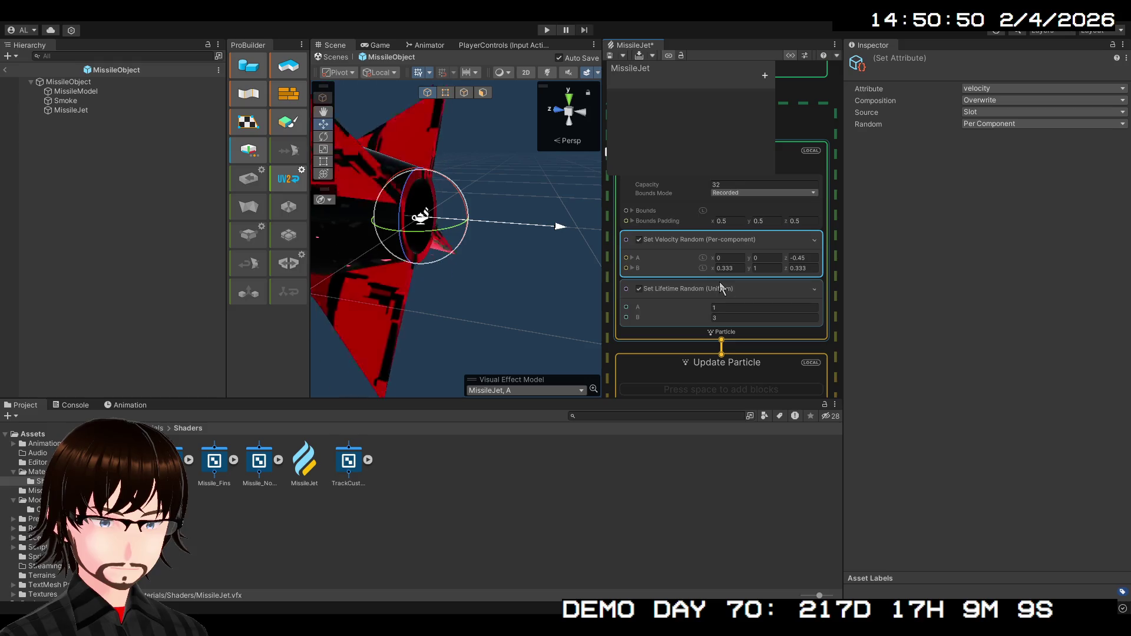
pyautogui.click(729, 270)
pyautogui.press('Return')
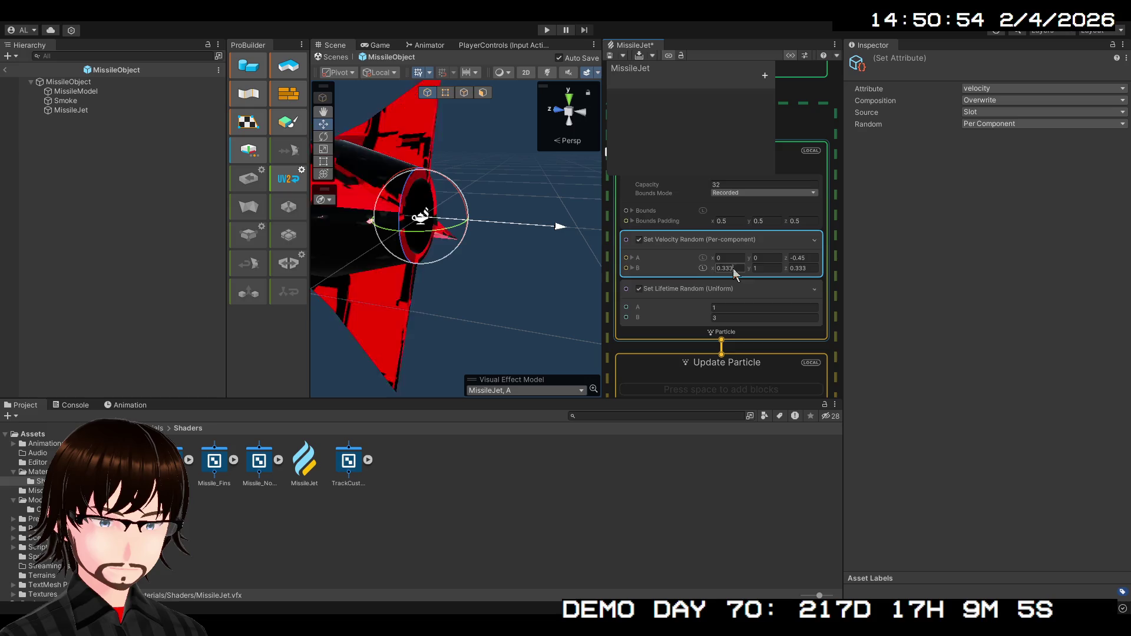
pyautogui.write('0')
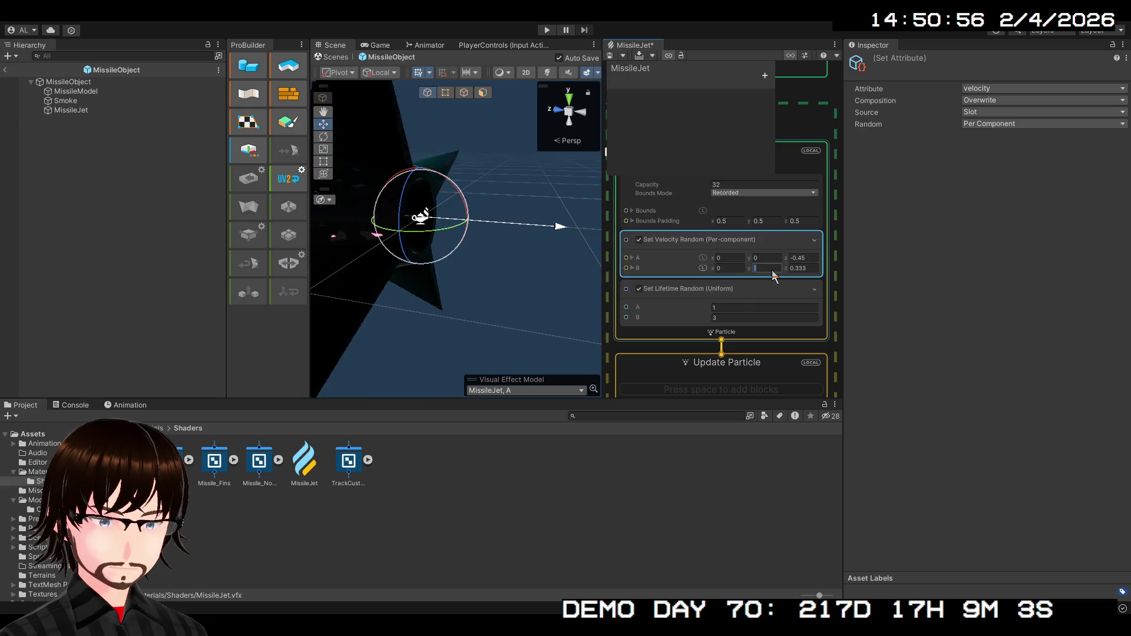
pyautogui.click(812, 269)
pyautogui.write('0')
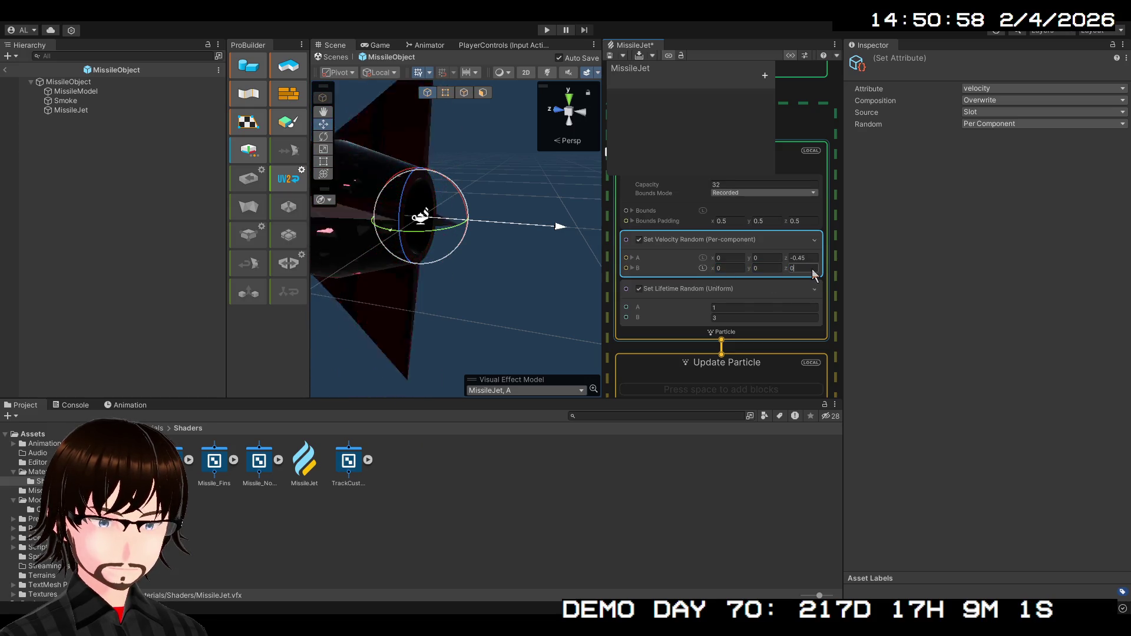
pyautogui.press('Return')
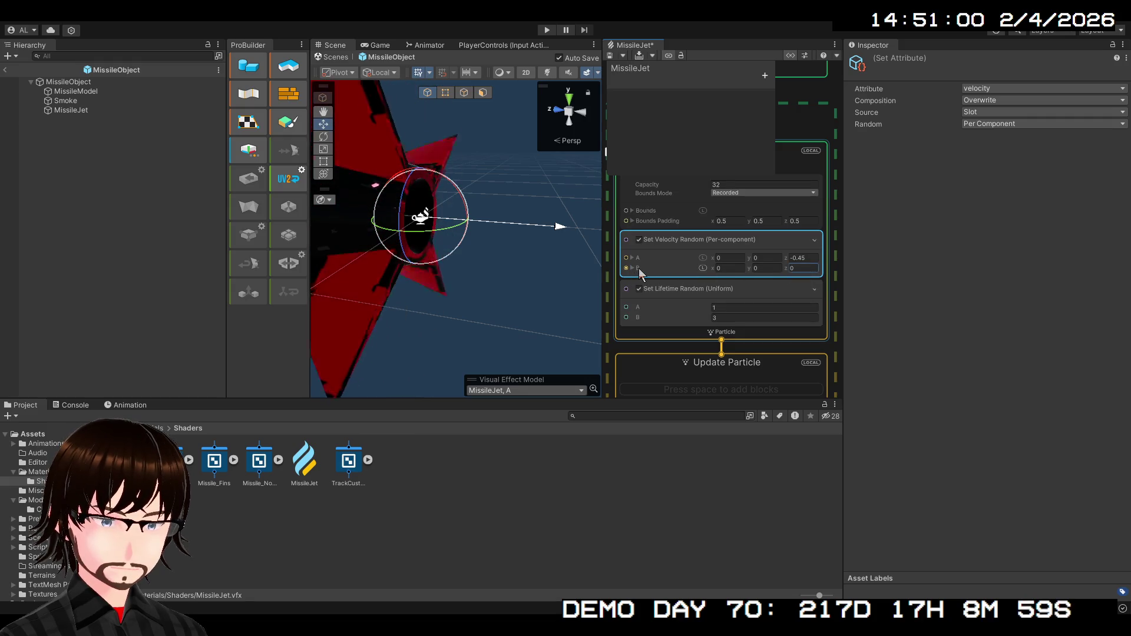
pyautogui.click(682, 326)
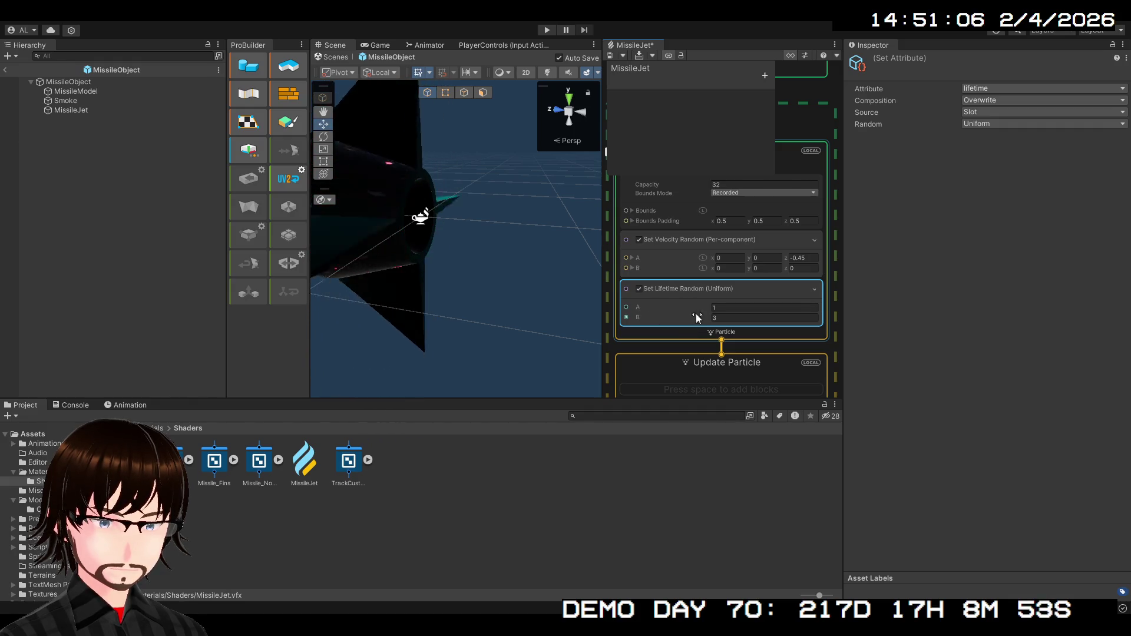
# Scroll through Output Particle Quad, inspecting the camera-facing orientation and colour over life blocks.
pyautogui.scroll(-5, 737, 300)
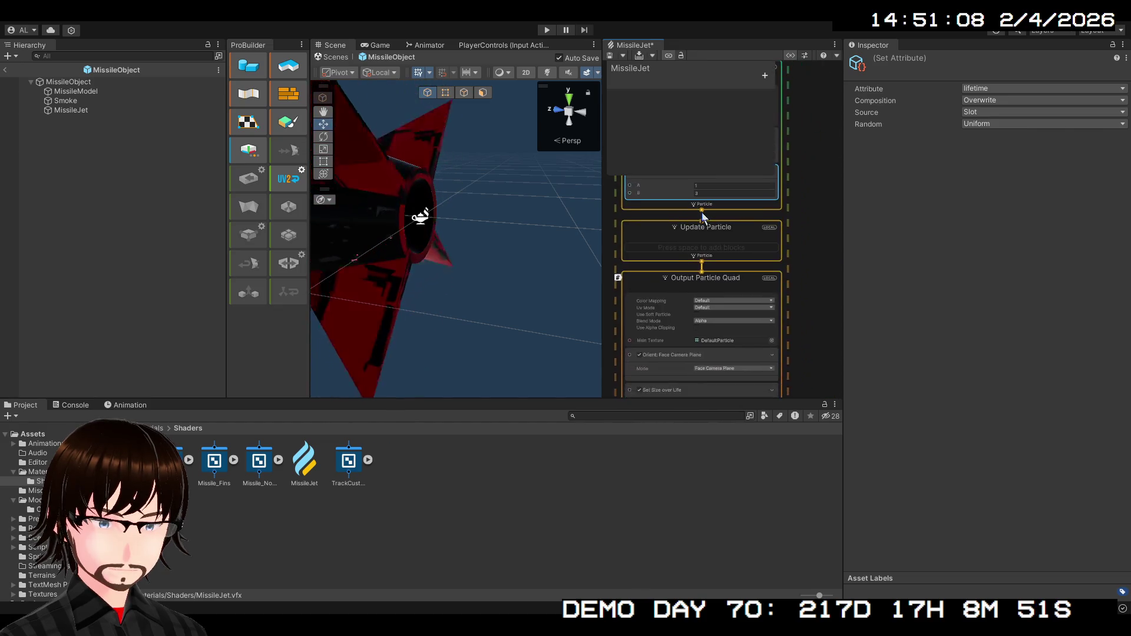
pyautogui.scroll(5, 736, 195)
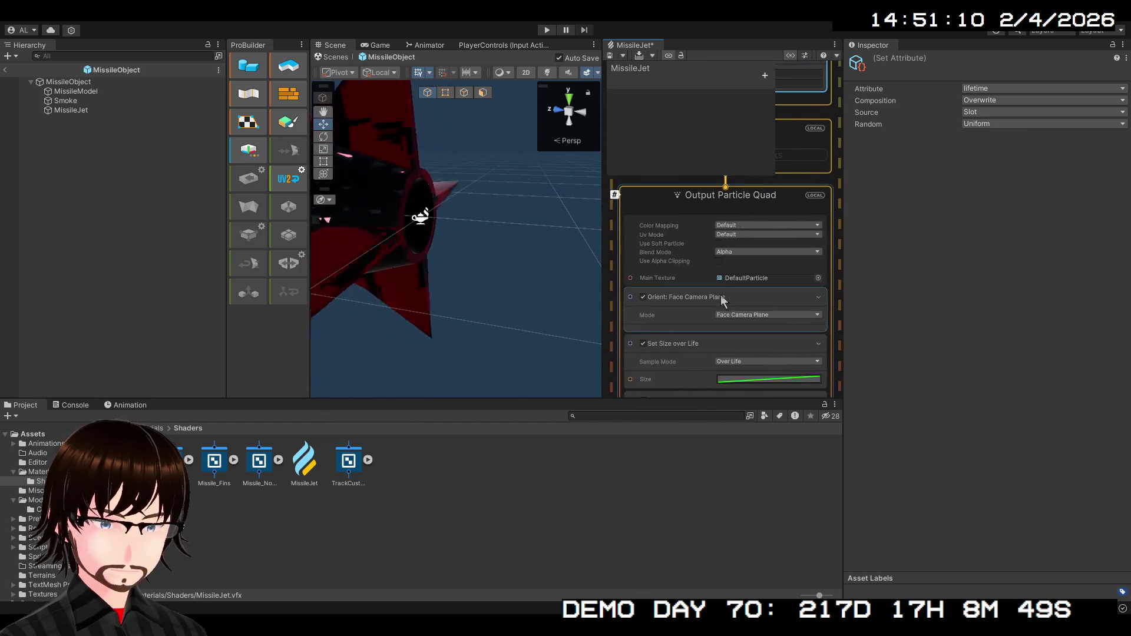
pyautogui.click(719, 303)
pyautogui.moveTo(717, 341); pyautogui.dragTo(723, 186)
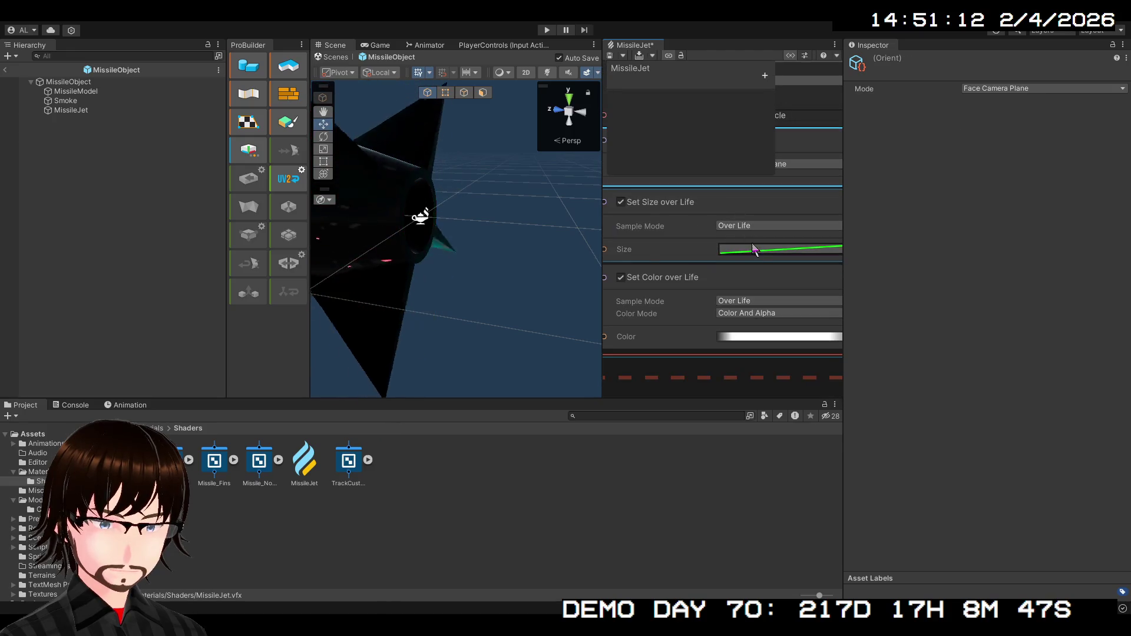
pyautogui.click(745, 291)
pyautogui.scroll(-3, 745, 298)
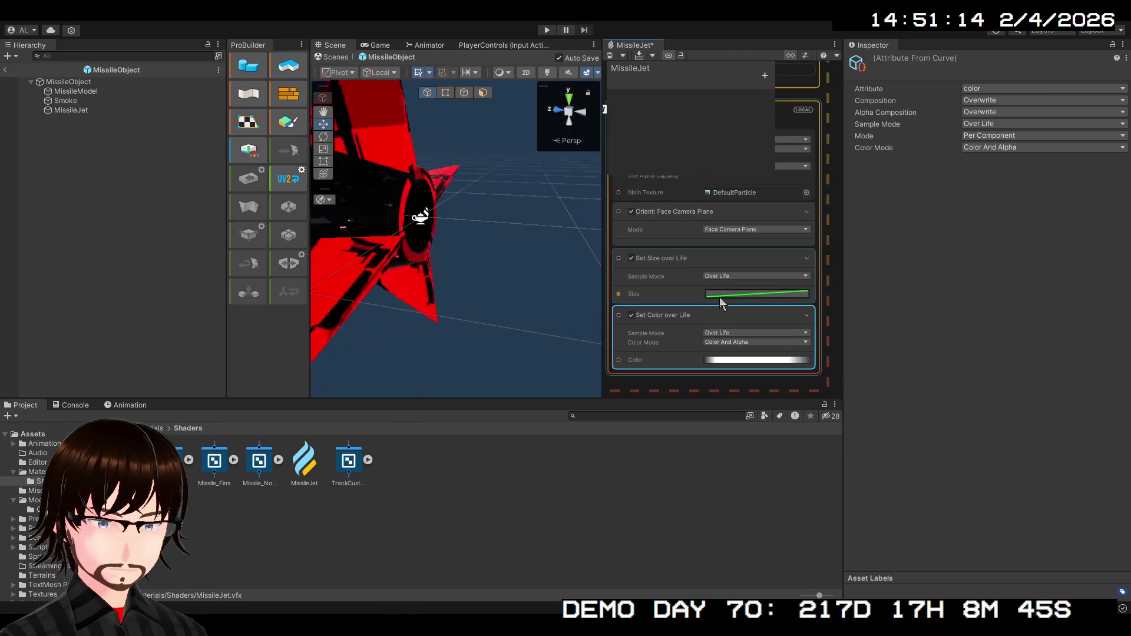
# Reverse the Set Size over Life curve so particles shrink as they age.
pyautogui.click(723, 295)
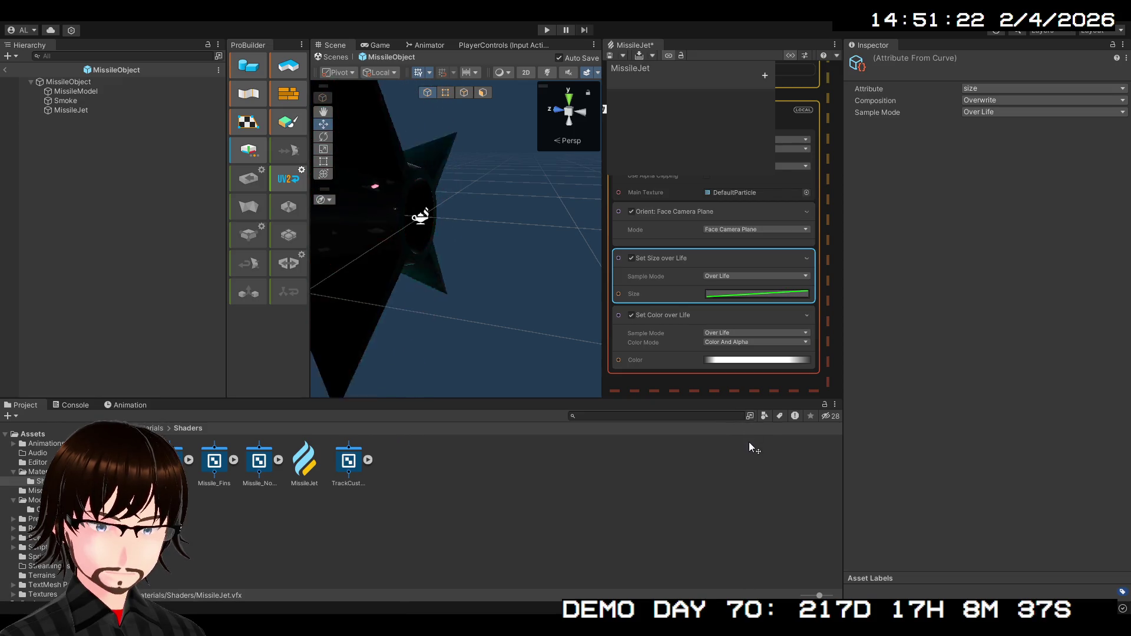
pyautogui.hotkey('ctrl', 'z')
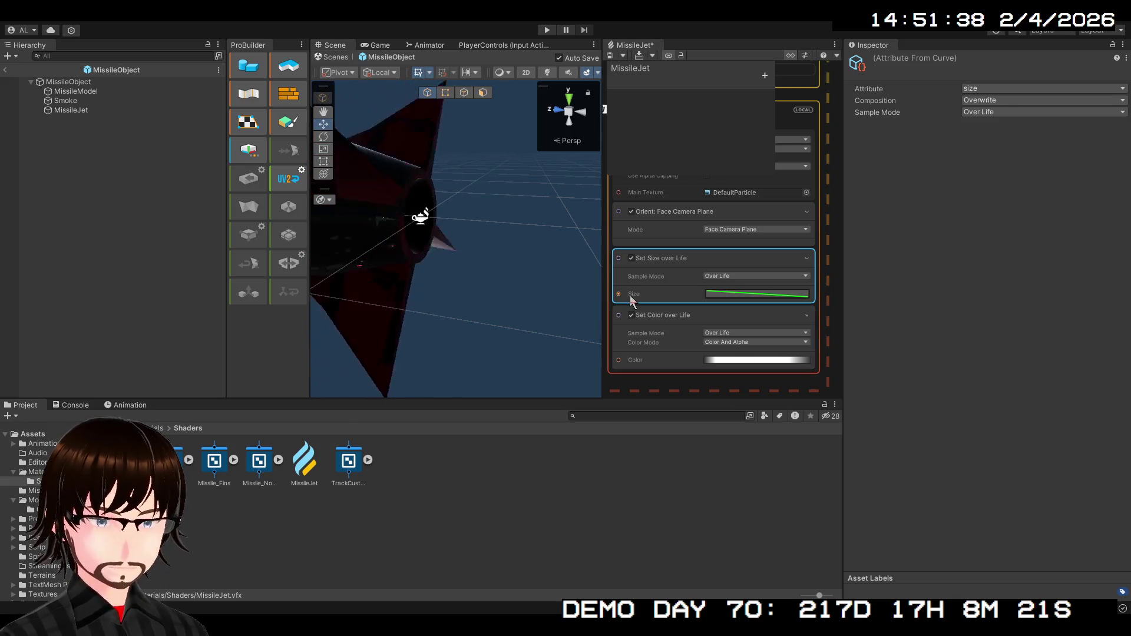
pyautogui.click(677, 361)
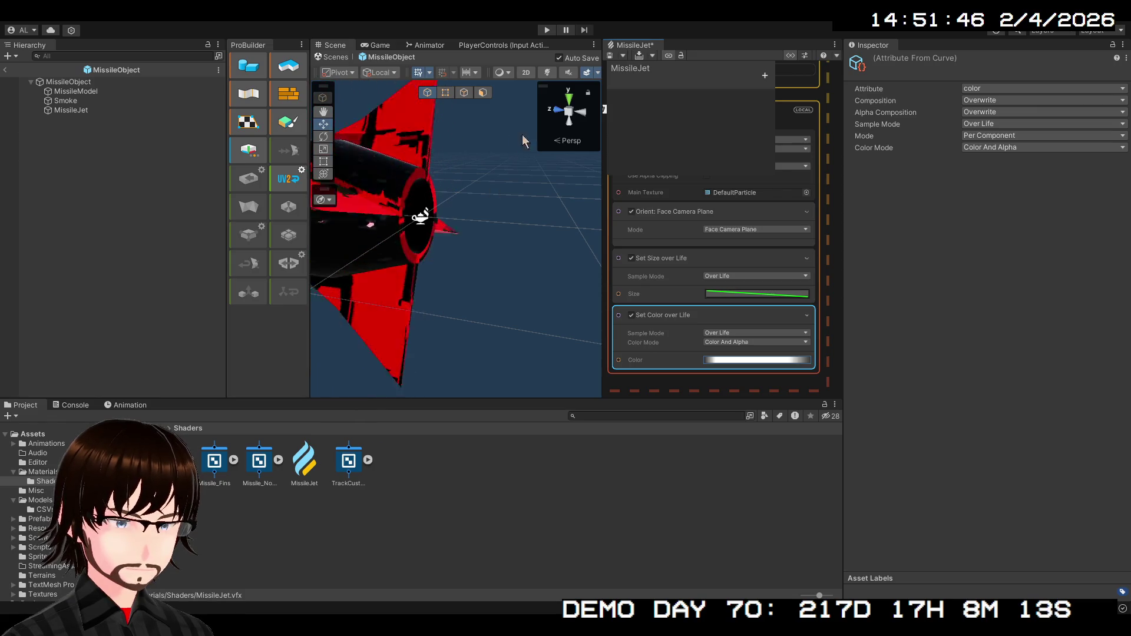
pyautogui.click(724, 228)
pyautogui.scroll(-2, 734, 361)
pyautogui.scroll(2, 738, 389)
# Bring the Spawn context at rate 100 into view and show the MissileJet asset settings.
pyautogui.click(759, 267)
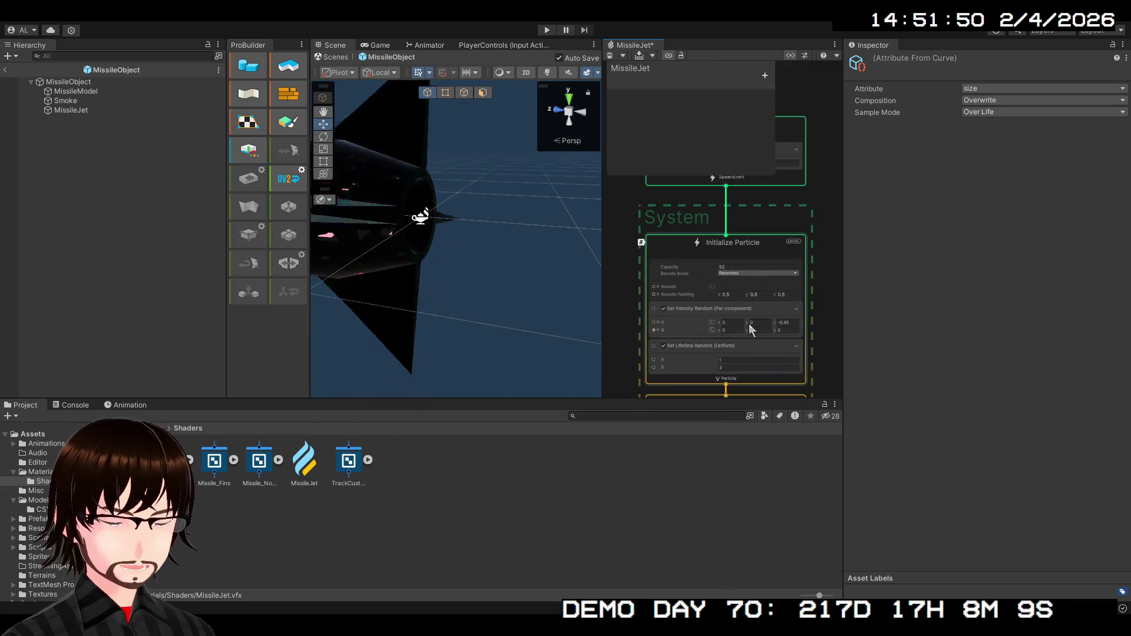
pyautogui.scroll(3, 793, 276)
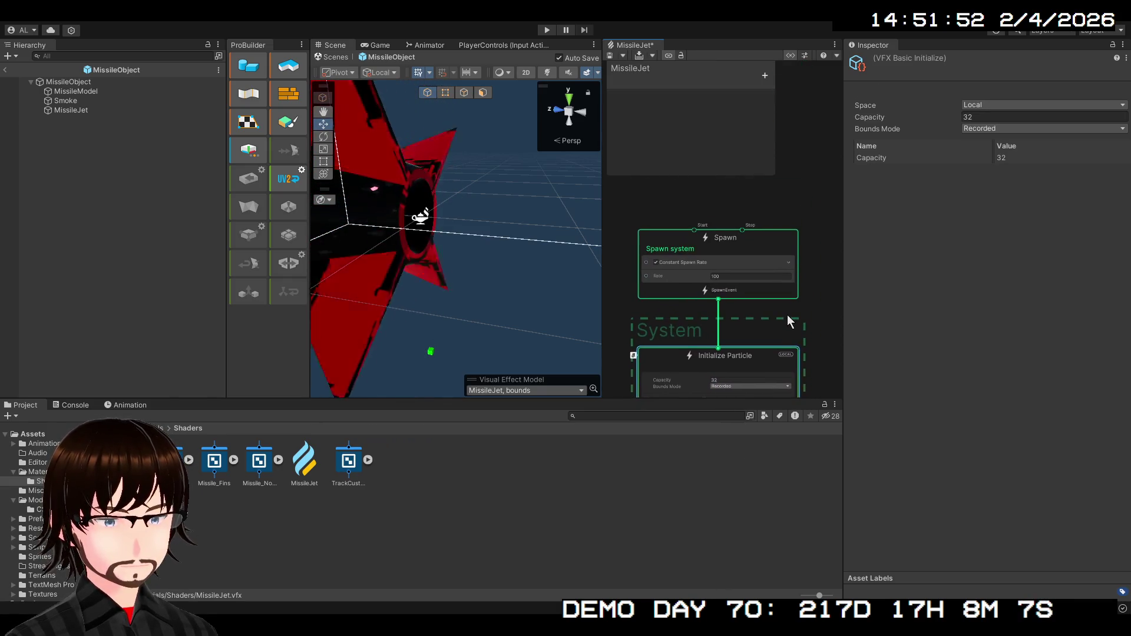
pyautogui.moveTo(750, 316); pyautogui.dragTo(765, 346)
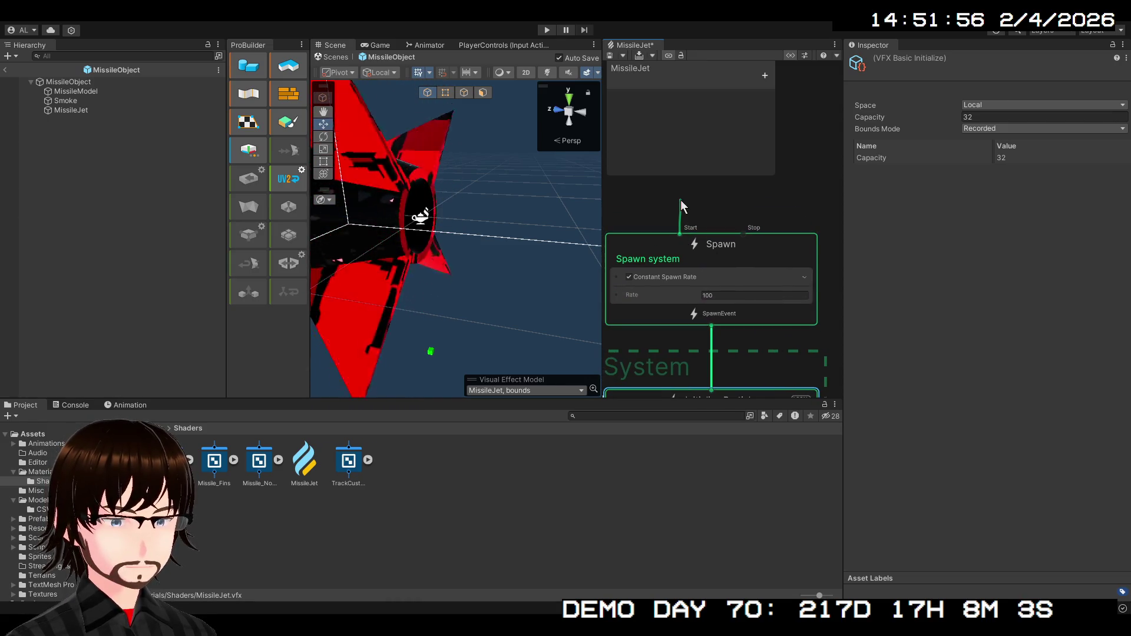
pyautogui.click(797, 200)
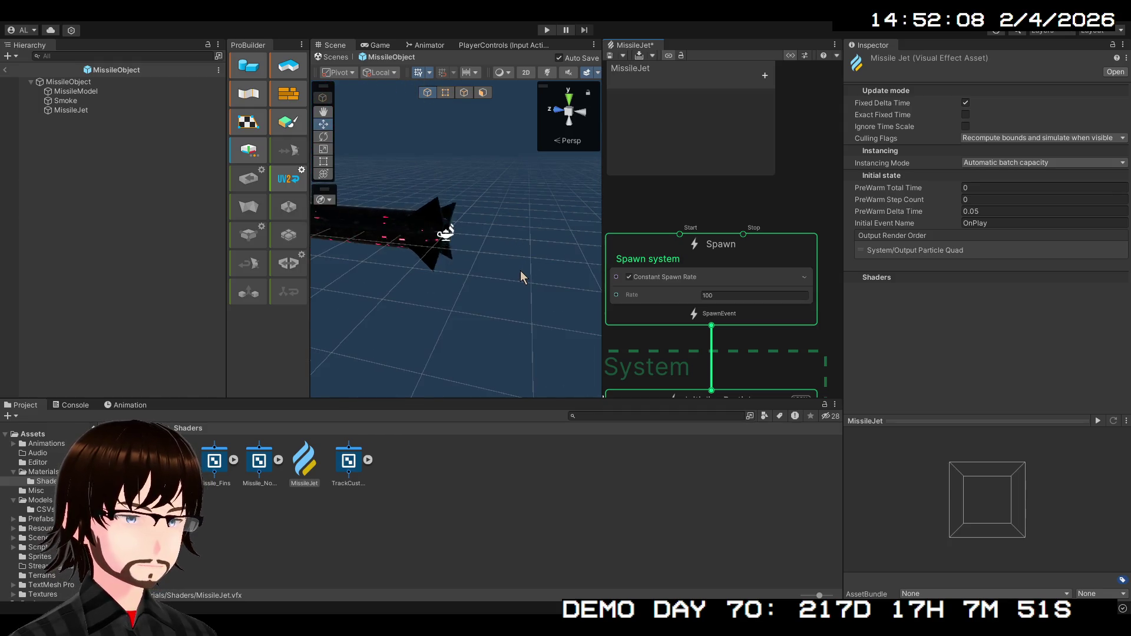
# Exit prefab mode, drop a MissileJet effect into the Level4 scene and frame it.
pyautogui.click(4, 71)
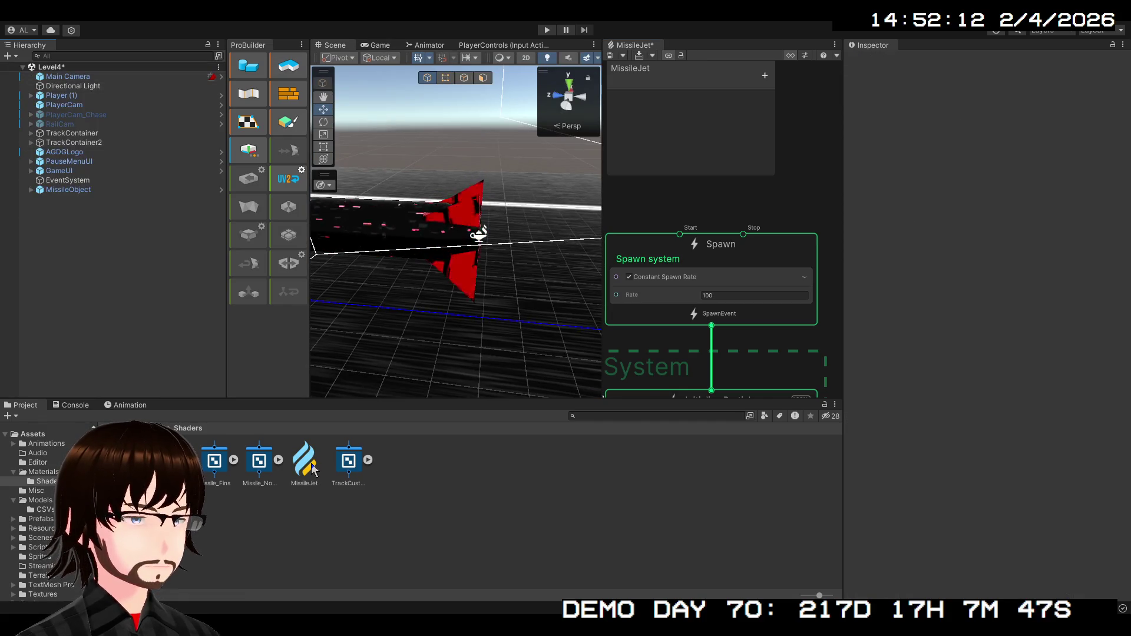
pyautogui.moveTo(403, 325)
pyautogui.mouseDown()
pyautogui.moveTo(512, 276)
pyautogui.moveTo(532, 149)
pyautogui.mouseUp()
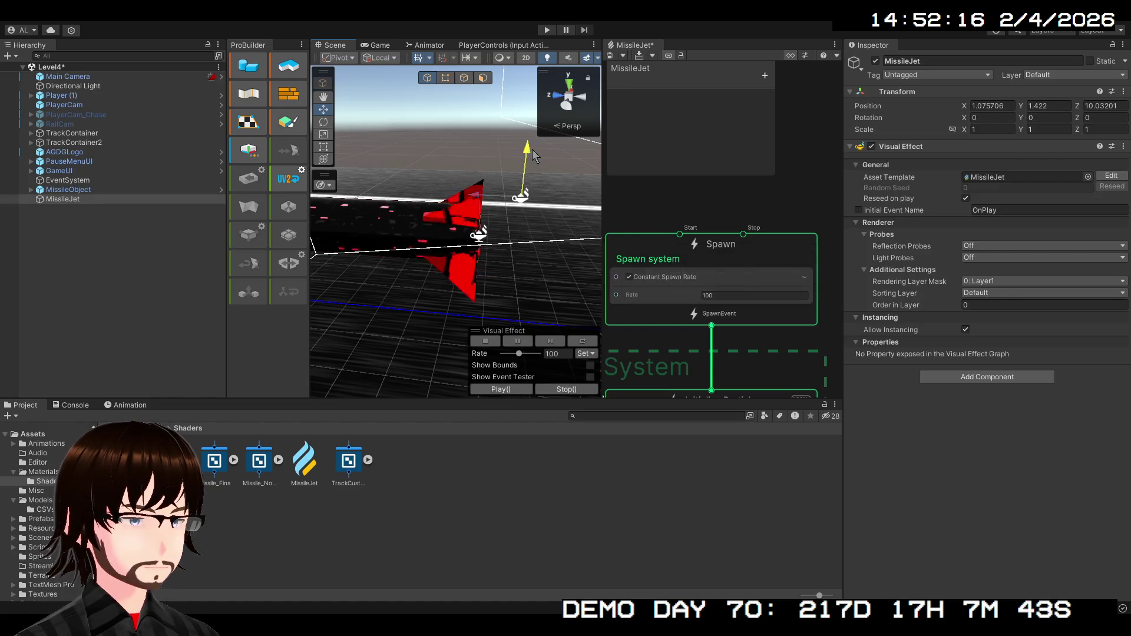
pyautogui.press('f')
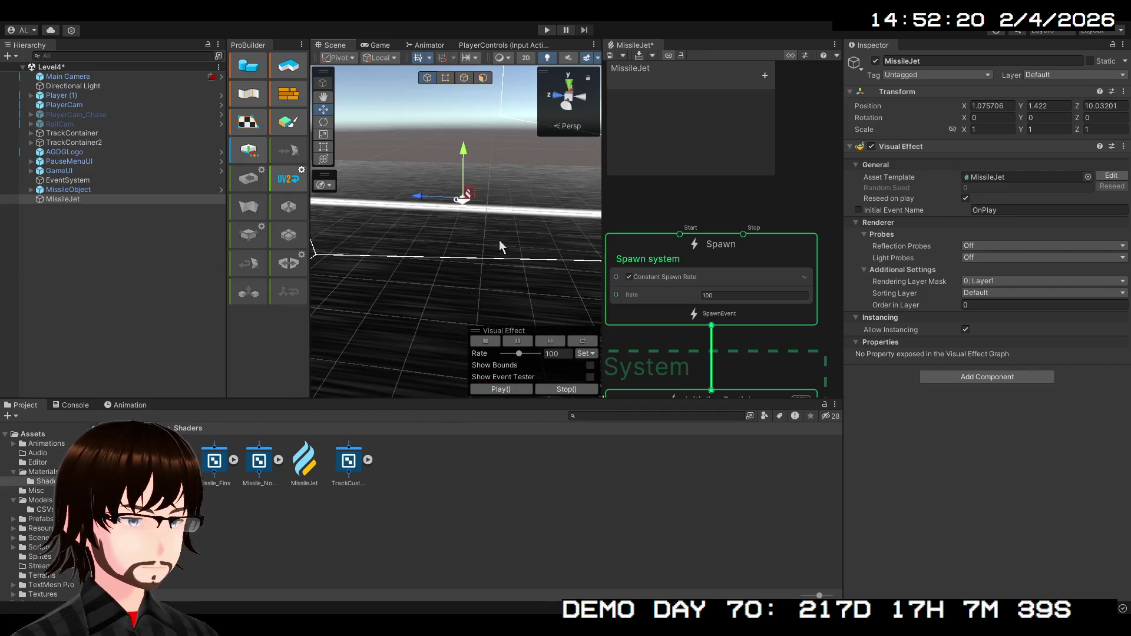
# Test the overlay spawn Rate at 335, reset it to 100, then view the asset settings.
pyautogui.click(592, 377)
pyautogui.click(592, 377)
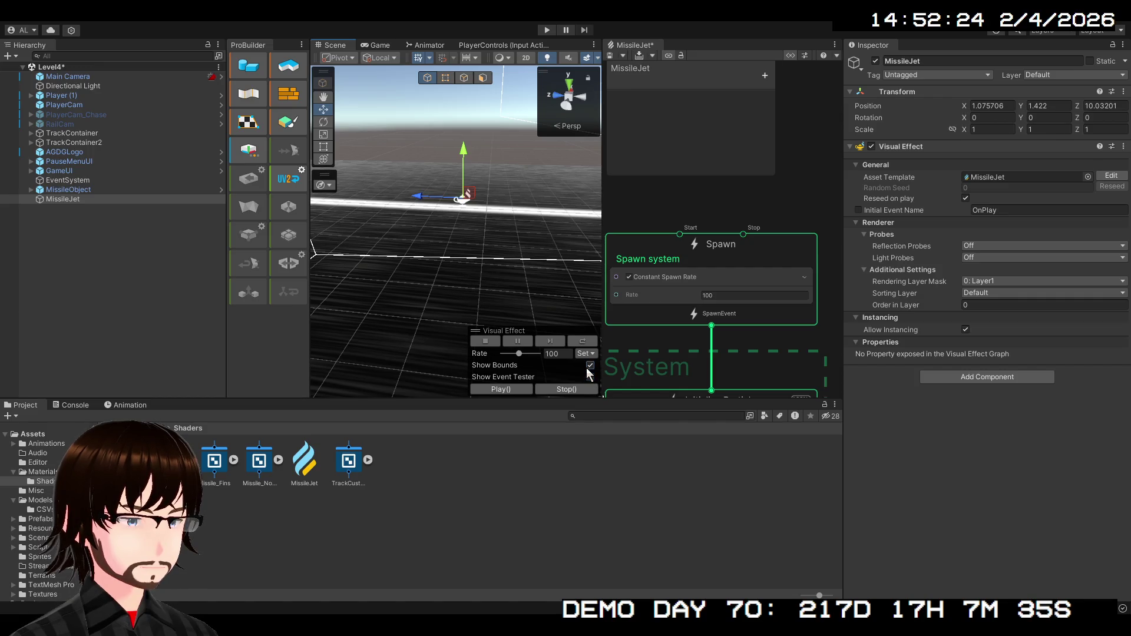
pyautogui.moveTo(519, 353)
pyautogui.mouseDown()
pyautogui.moveTo(499, 357)
pyautogui.moveTo(560, 364)
pyautogui.mouseUp()
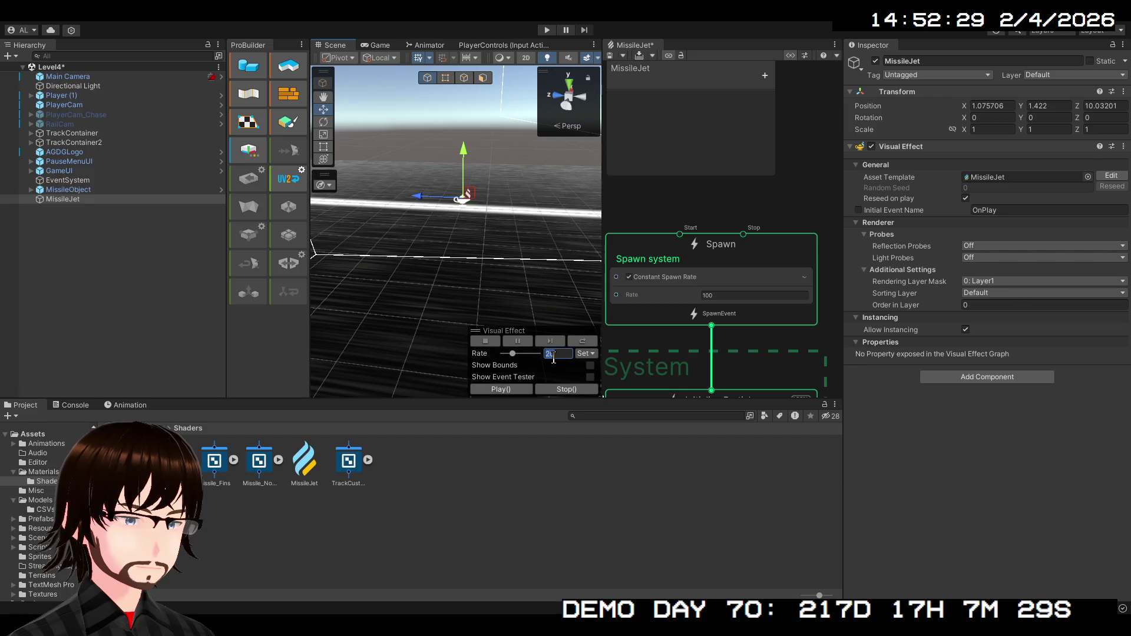
pyautogui.write('100')
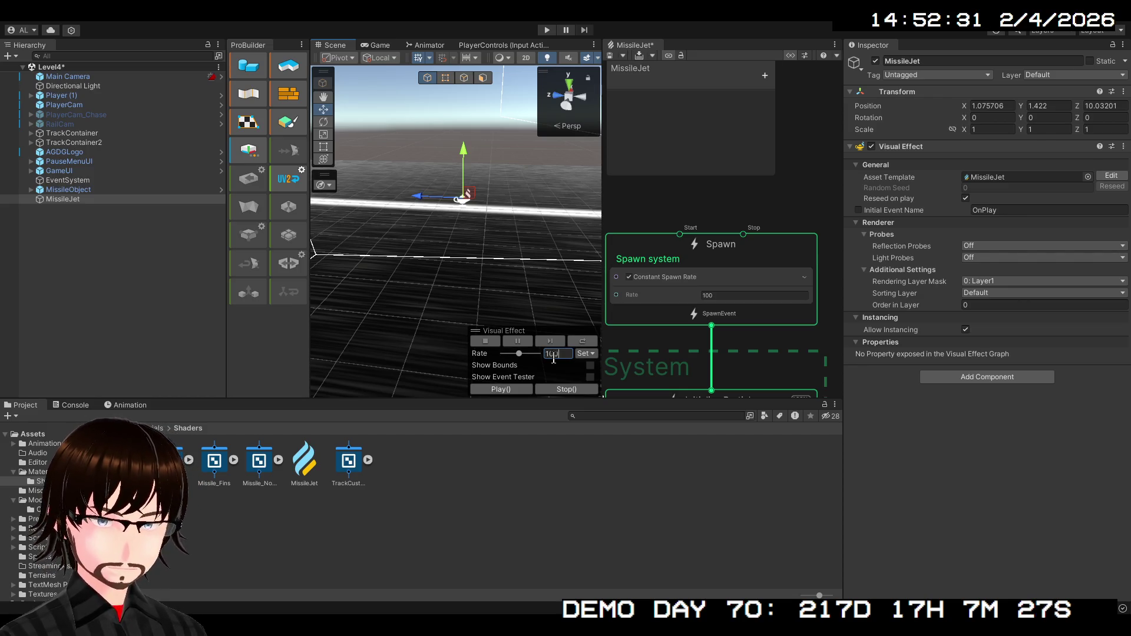
pyautogui.press('Return')
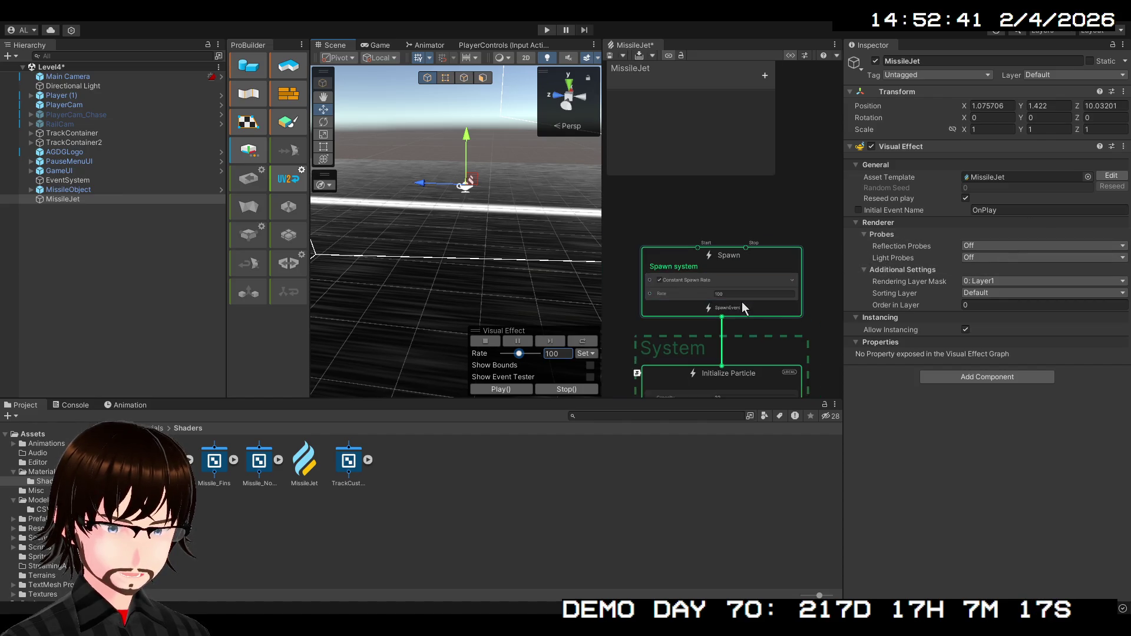
pyautogui.scroll(-3, 741, 301)
pyautogui.scroll(5, 745, 185)
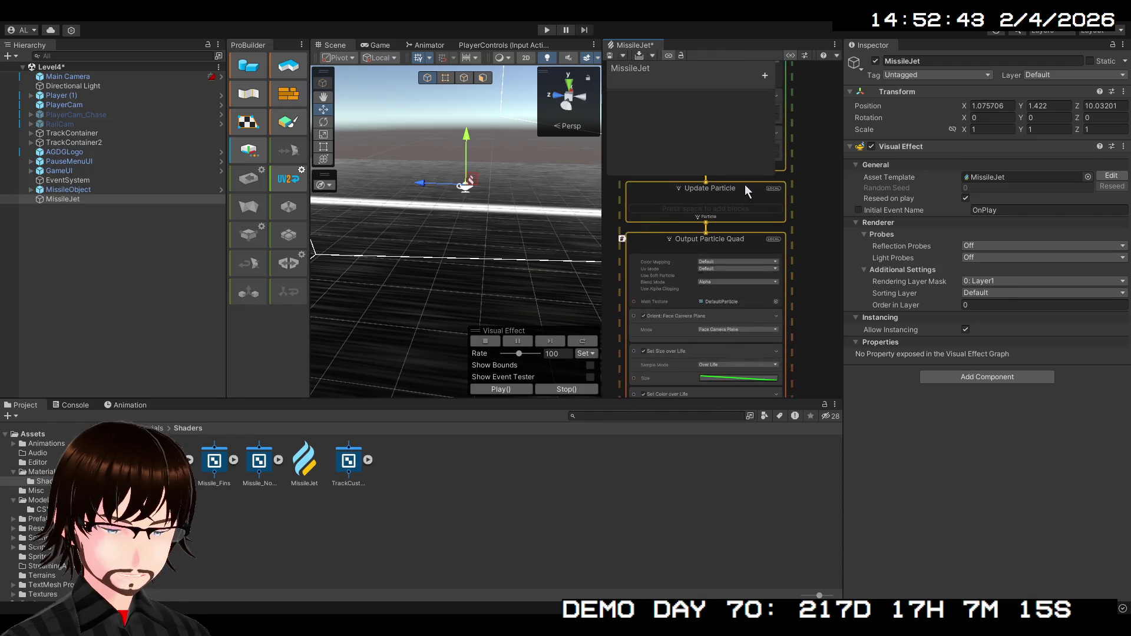
pyautogui.scroll(-5, 770, 212)
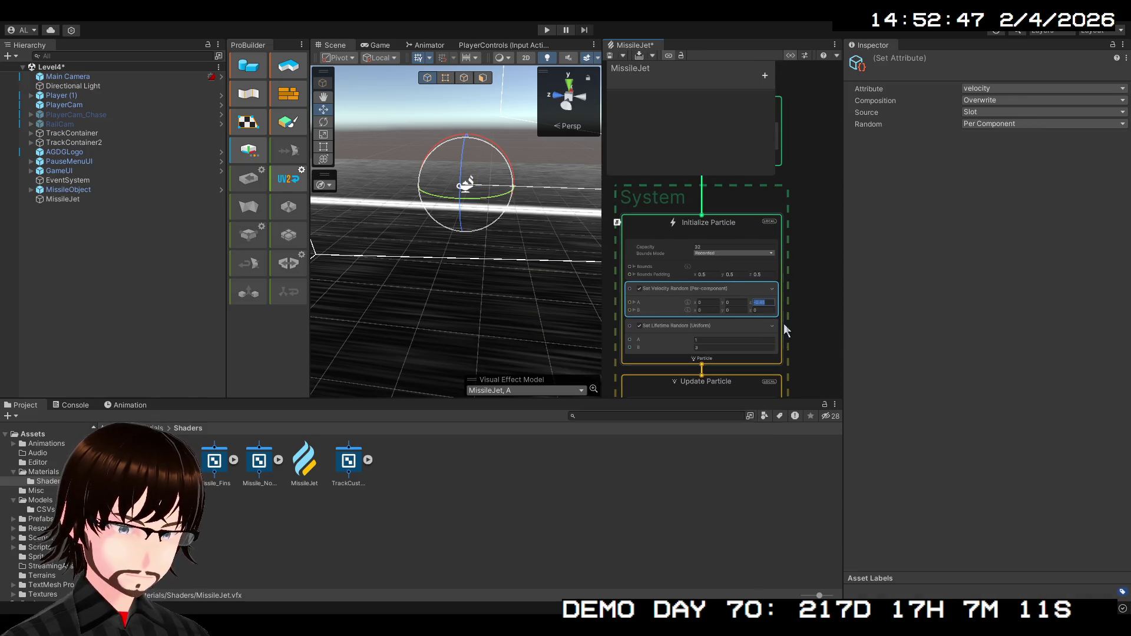
pyautogui.click(800, 247)
pyautogui.moveTo(800, 247)
pyautogui.mouseDown()
pyautogui.moveTo(814, 322)
pyautogui.moveTo(795, 339)
pyautogui.mouseUp()
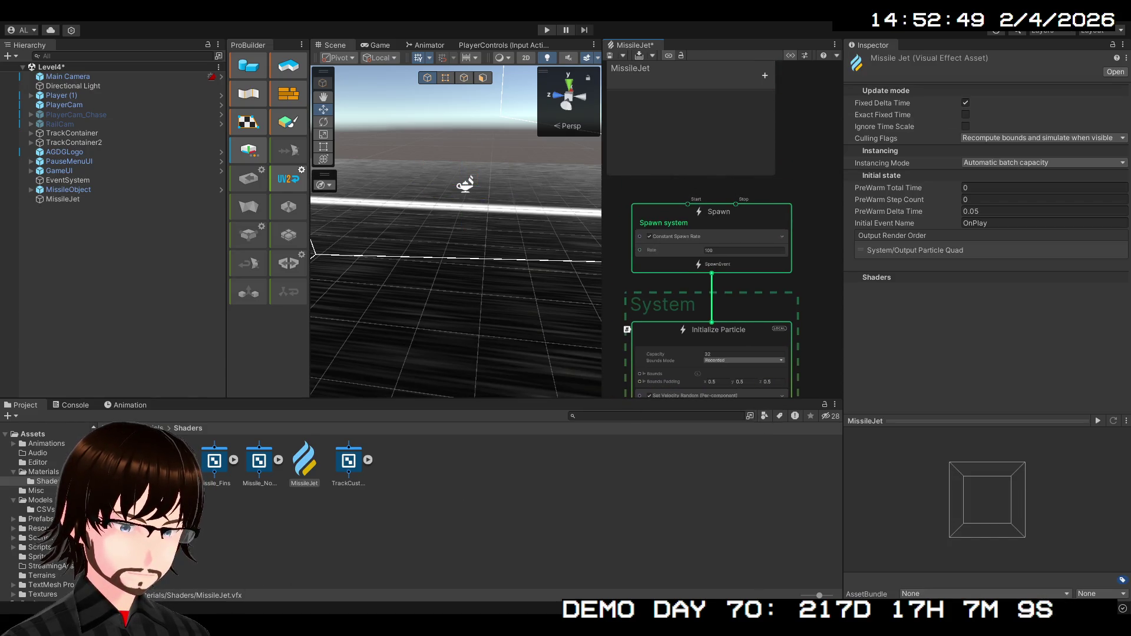